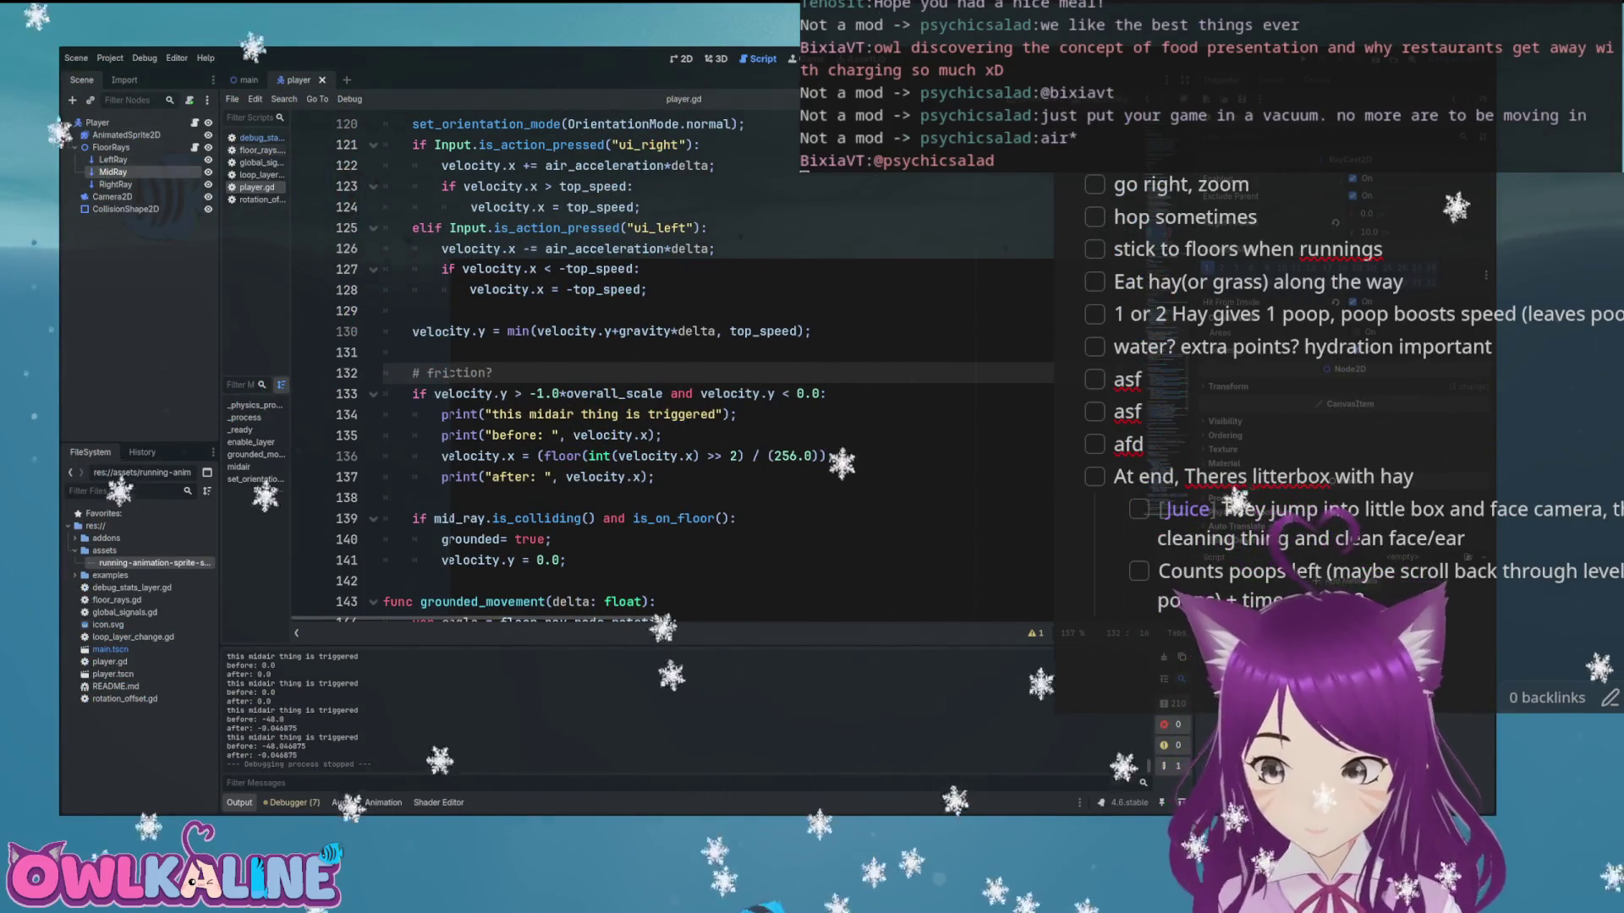
Find and select the 256.0 divisor in the velocity.x friction line on line 136
scroll(998, 416, down, 4)
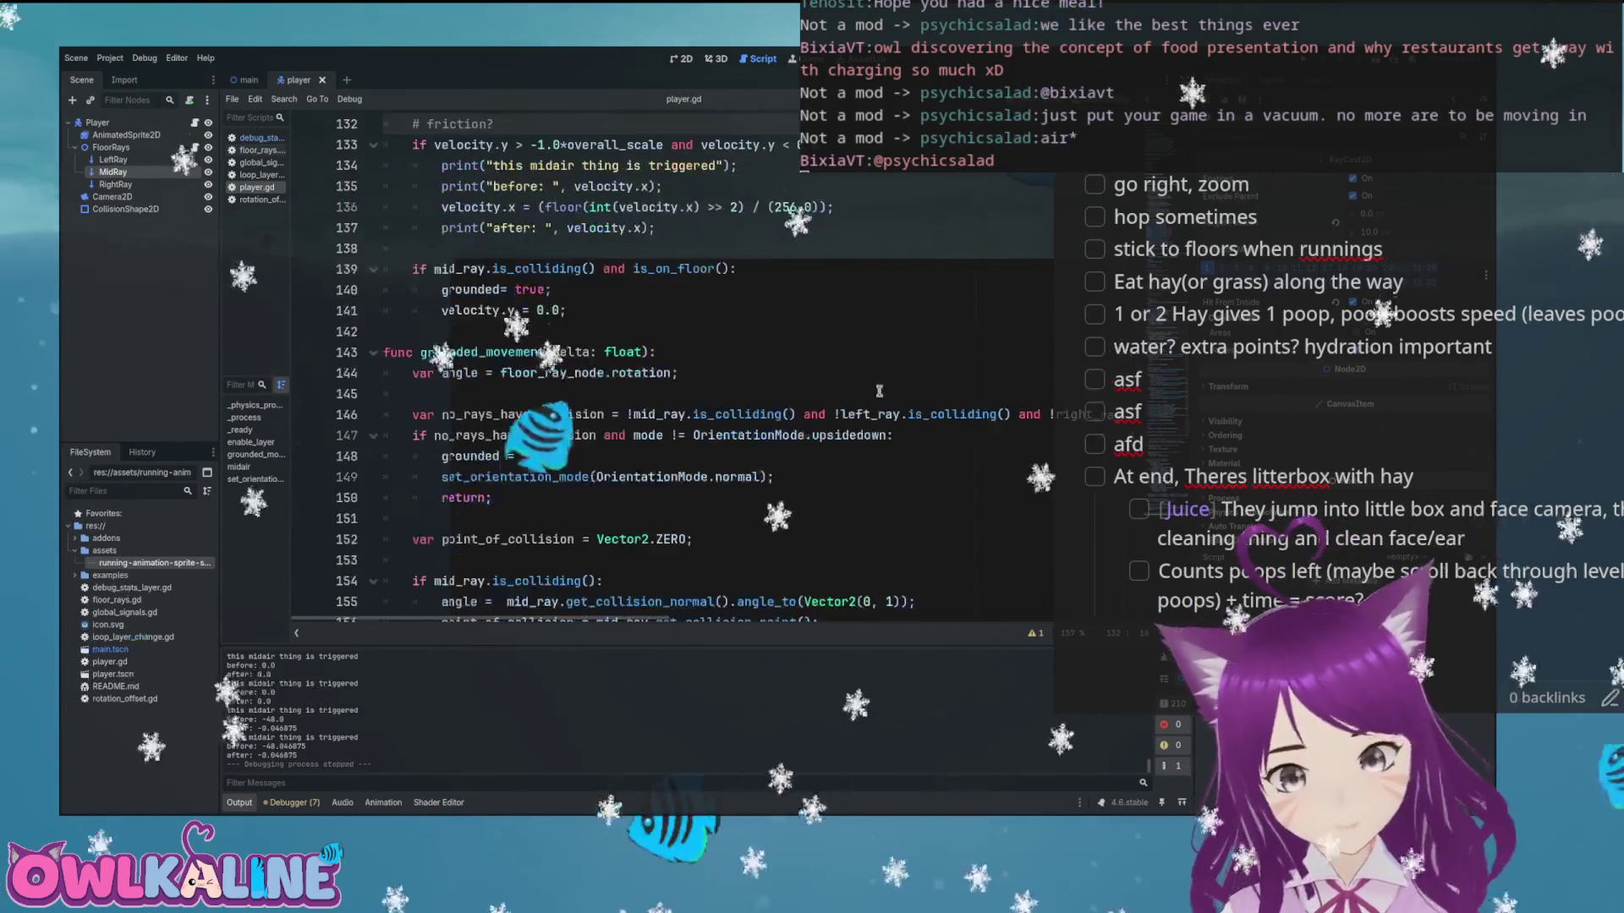
scroll(734, 364, up, 2)
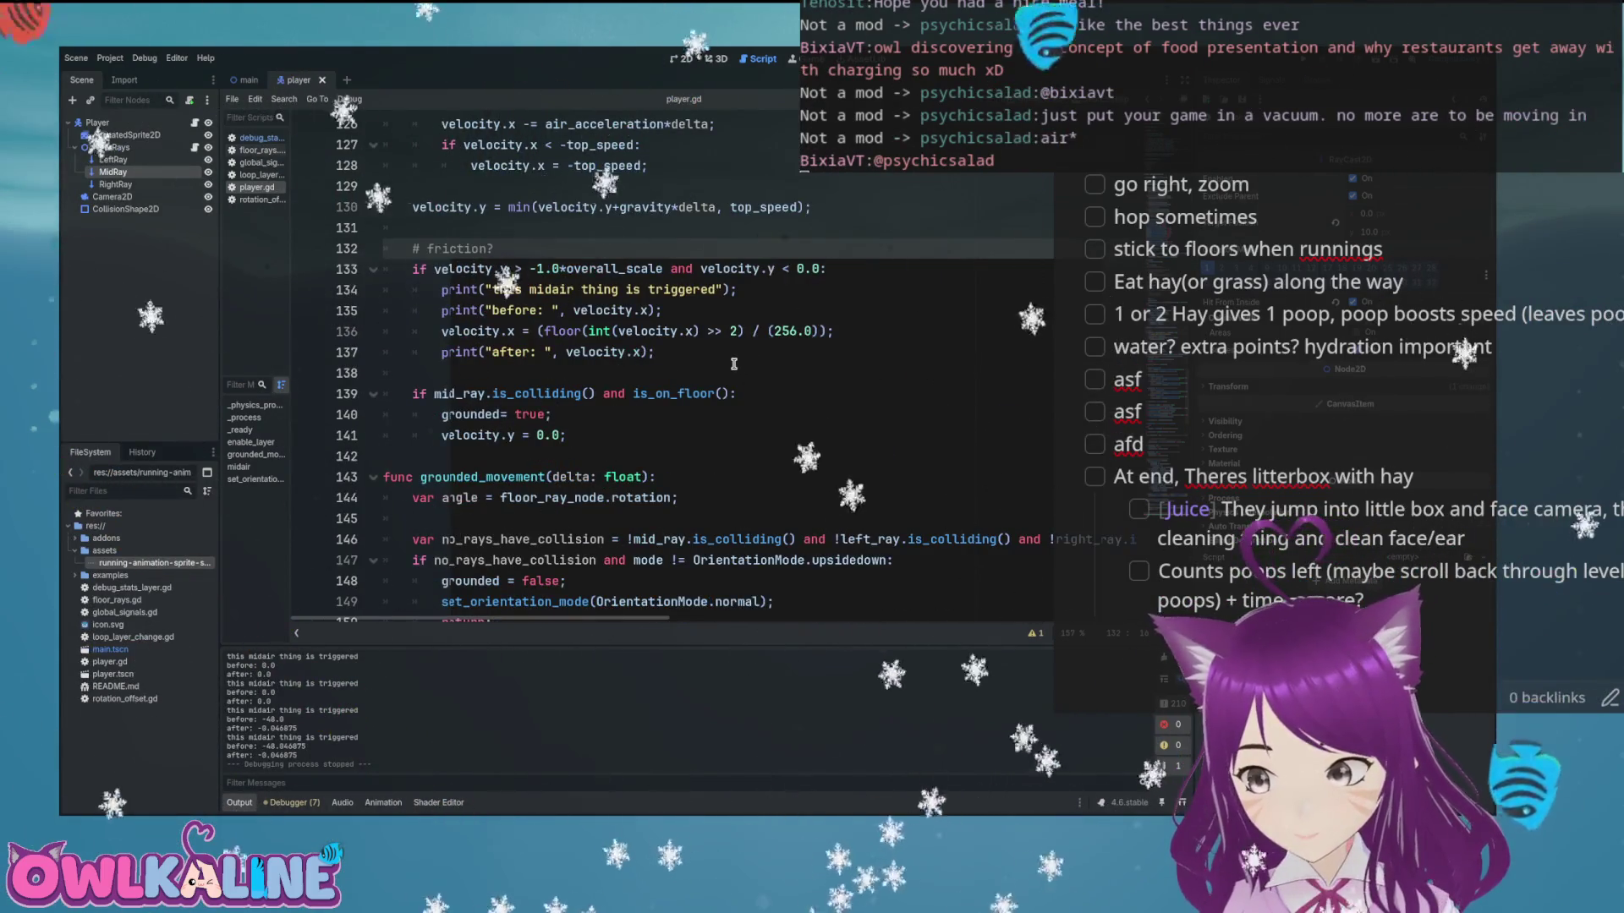
click(786, 328)
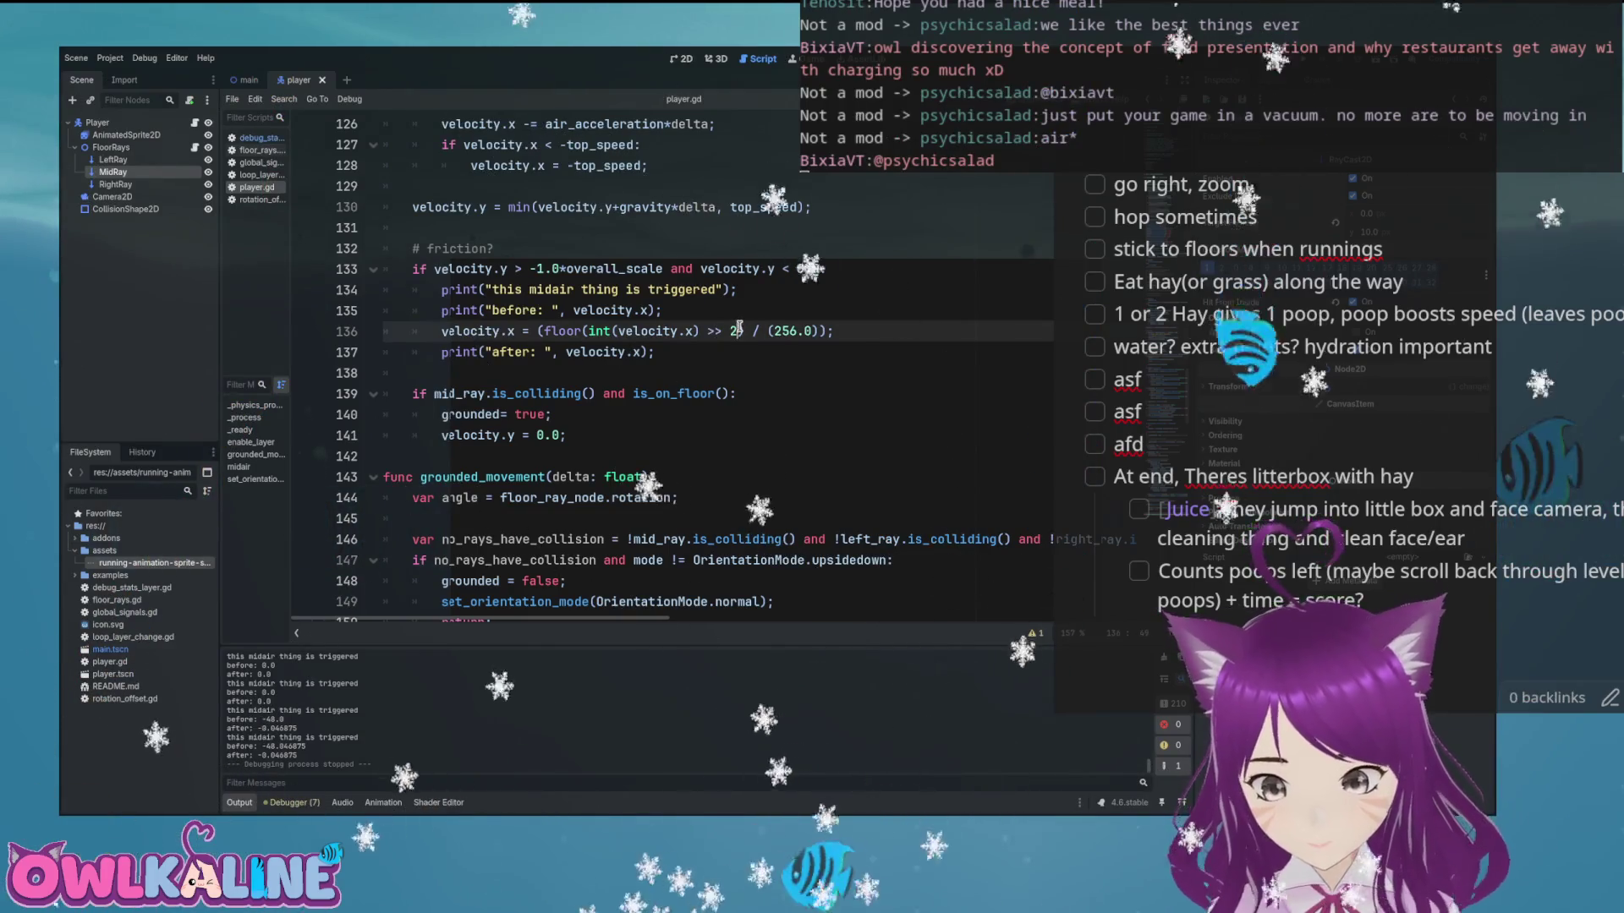
drag(819, 331, 746, 330)
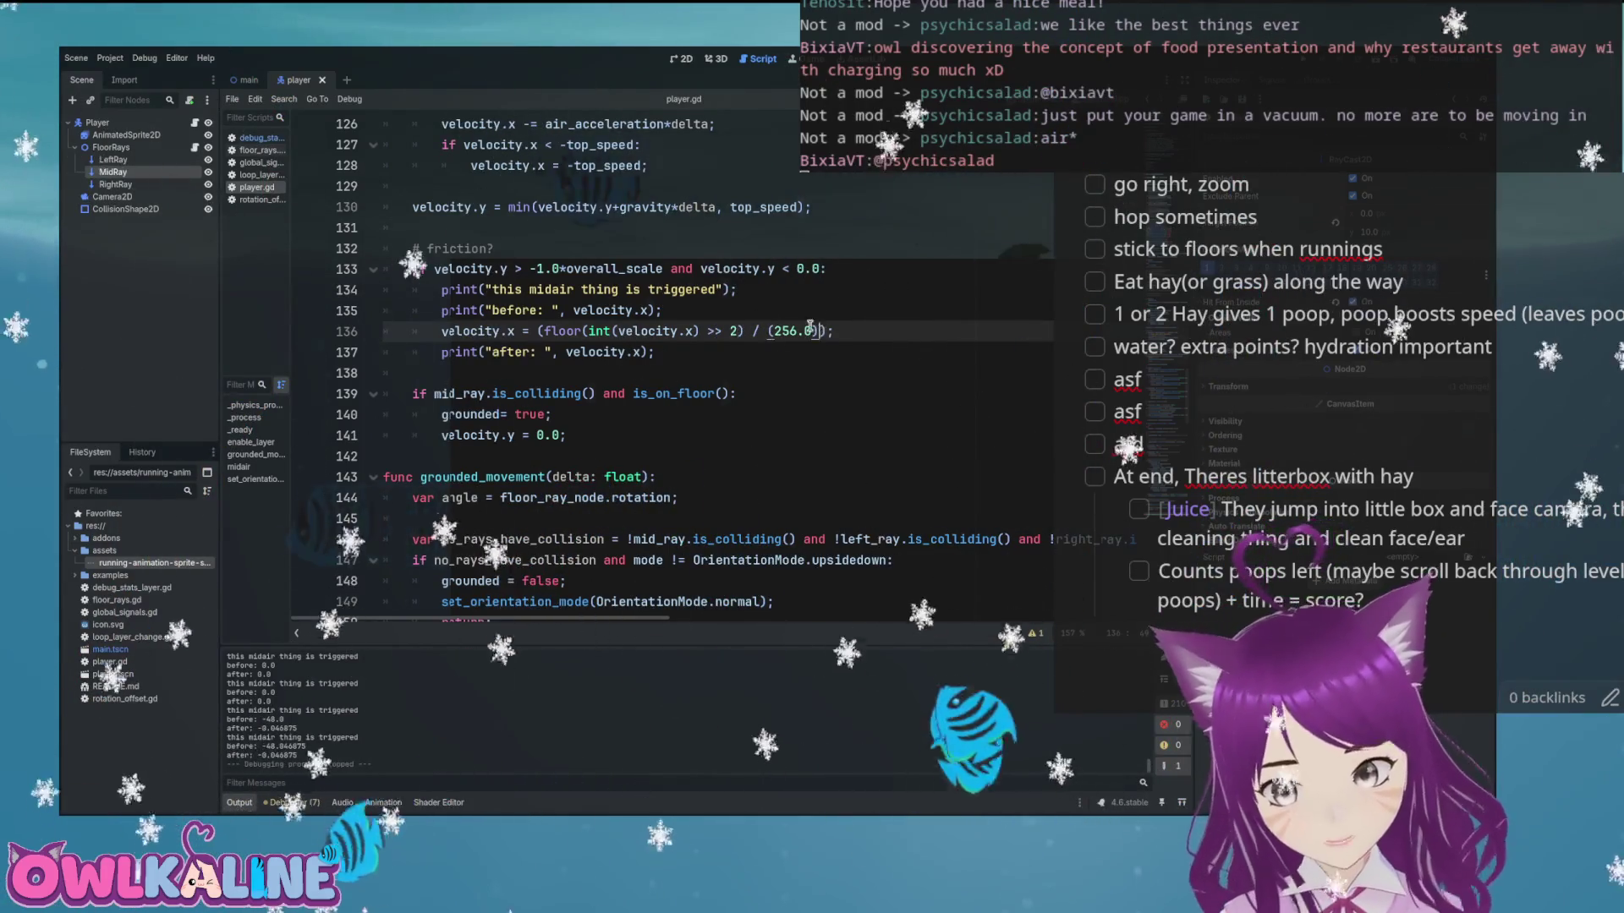
key(ctrl+z)
key(Home)
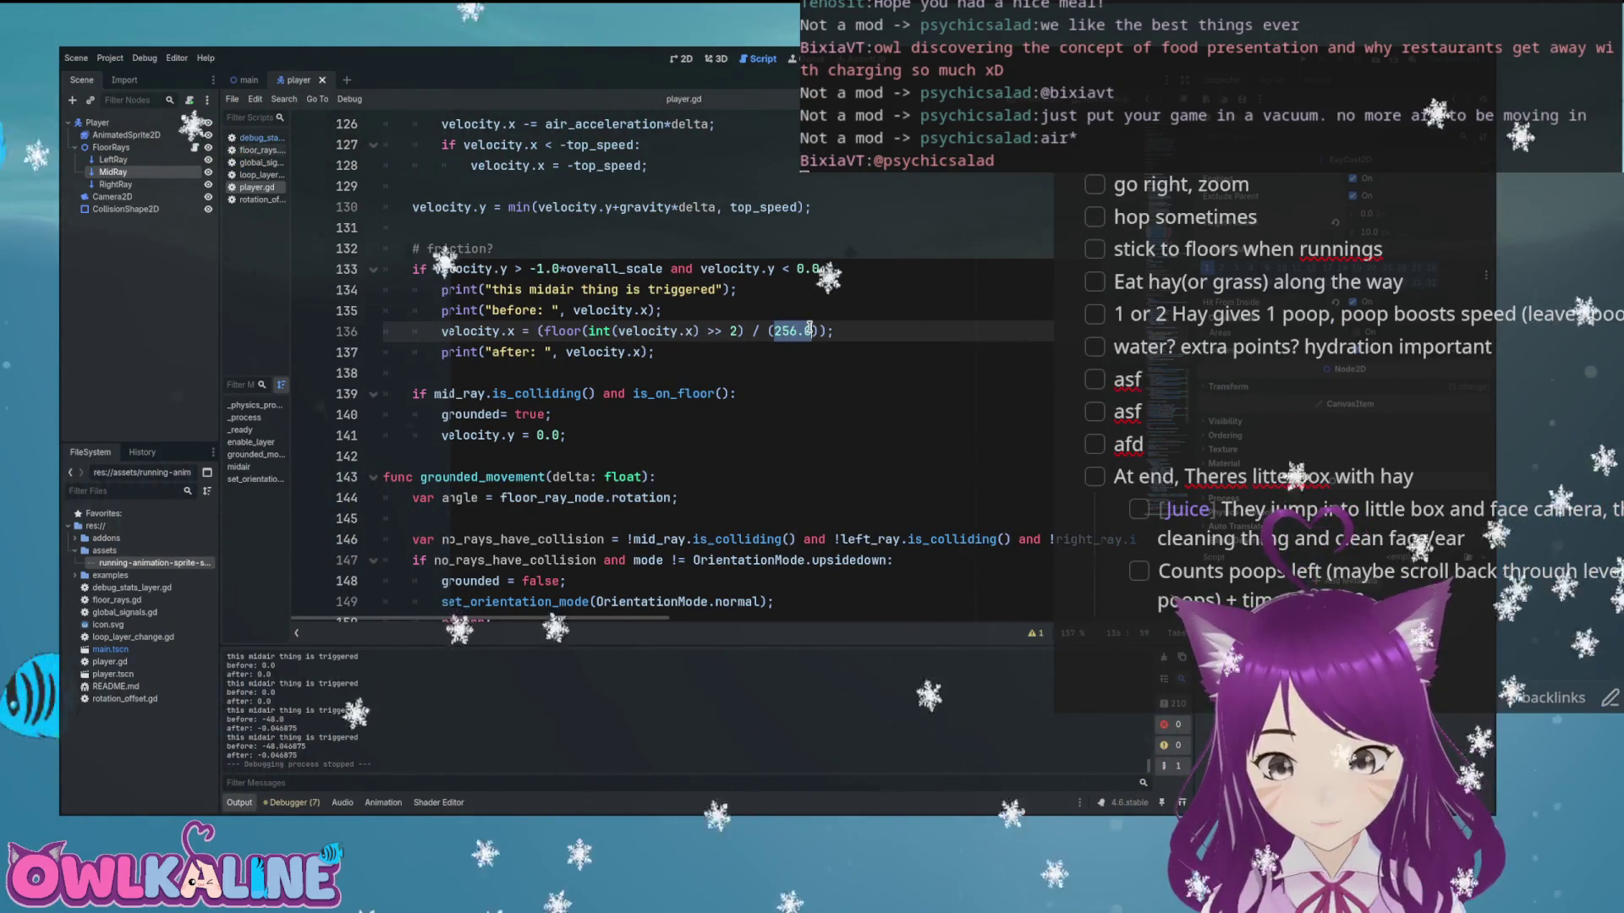
Enter full_pixel as the divisor, then copy the reference's block from _is_jumping through _AIR_DRAG
text(full_pixel)
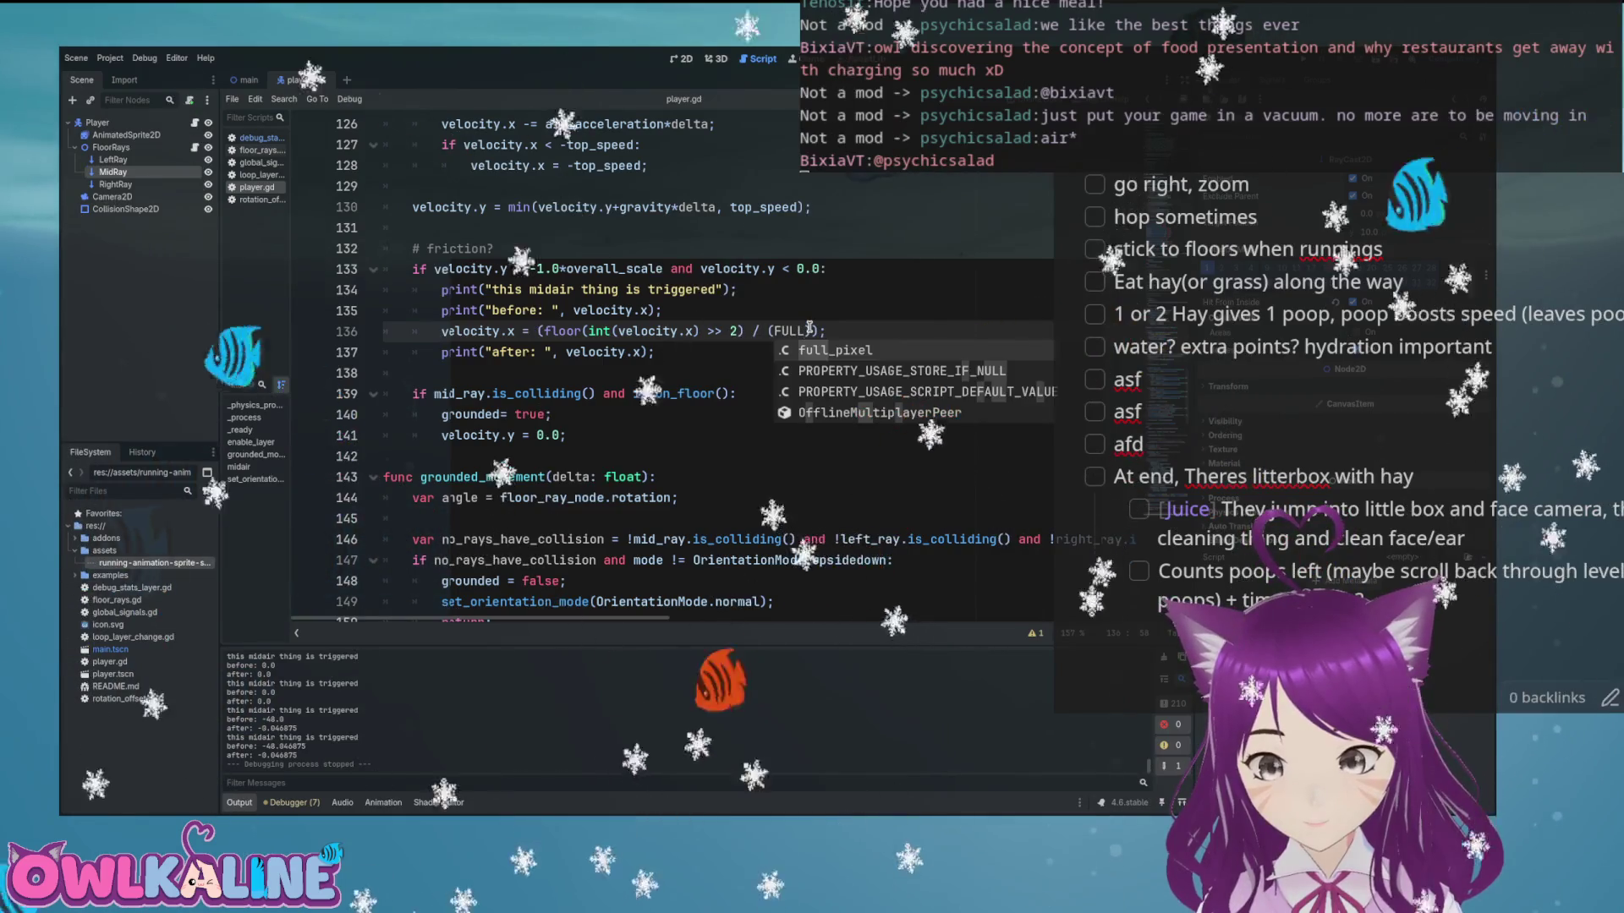
click(699, 350)
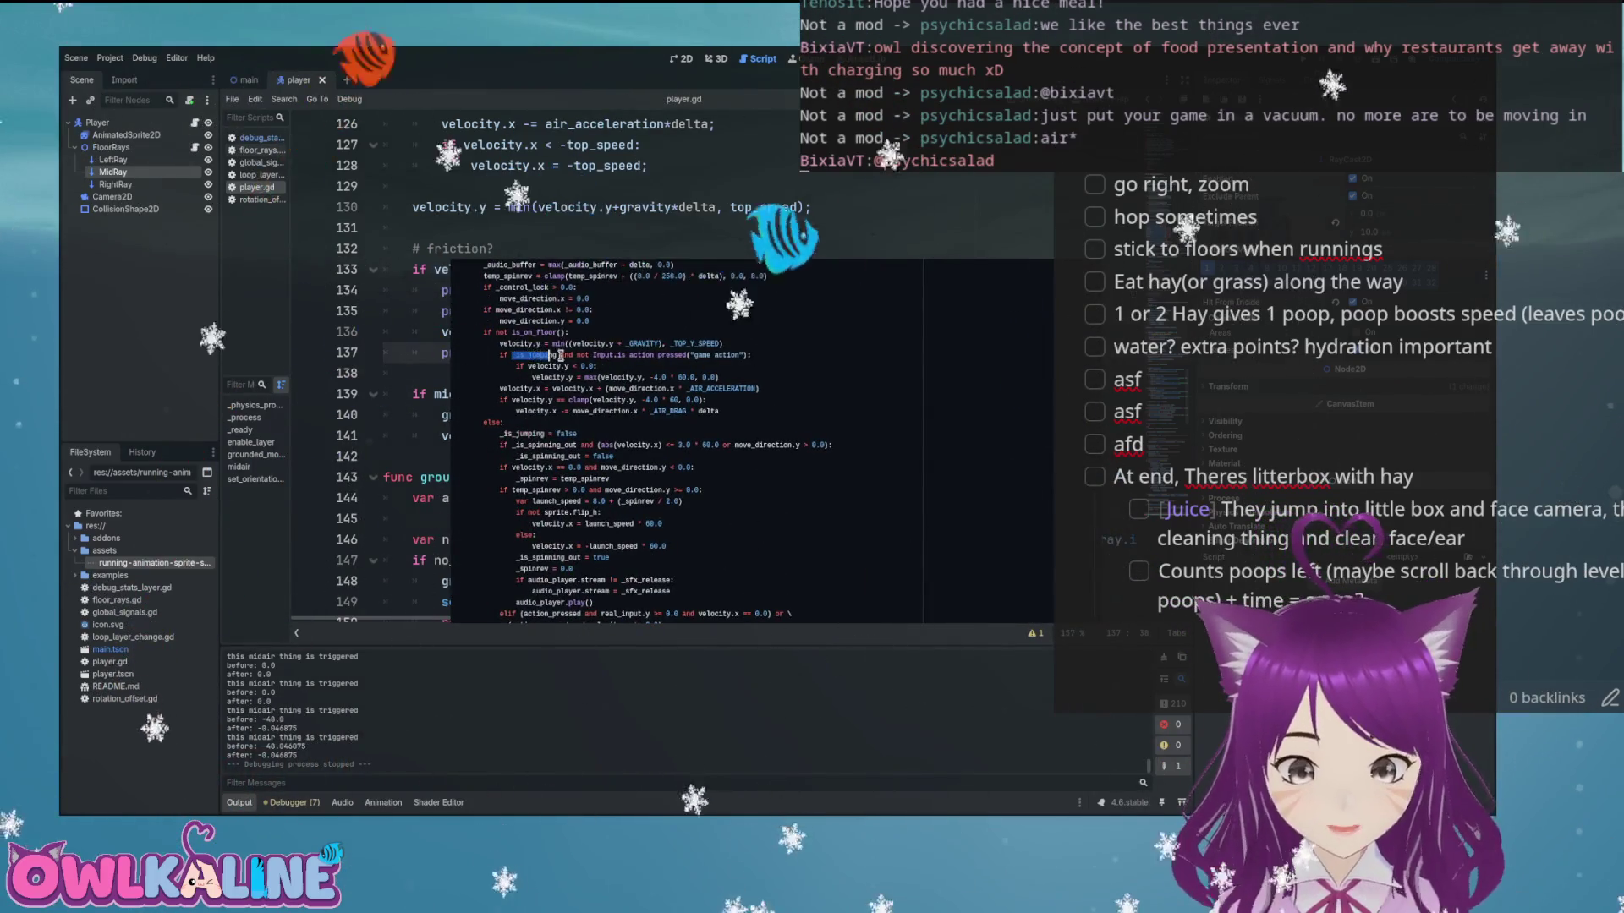
drag(592, 355, 743, 354)
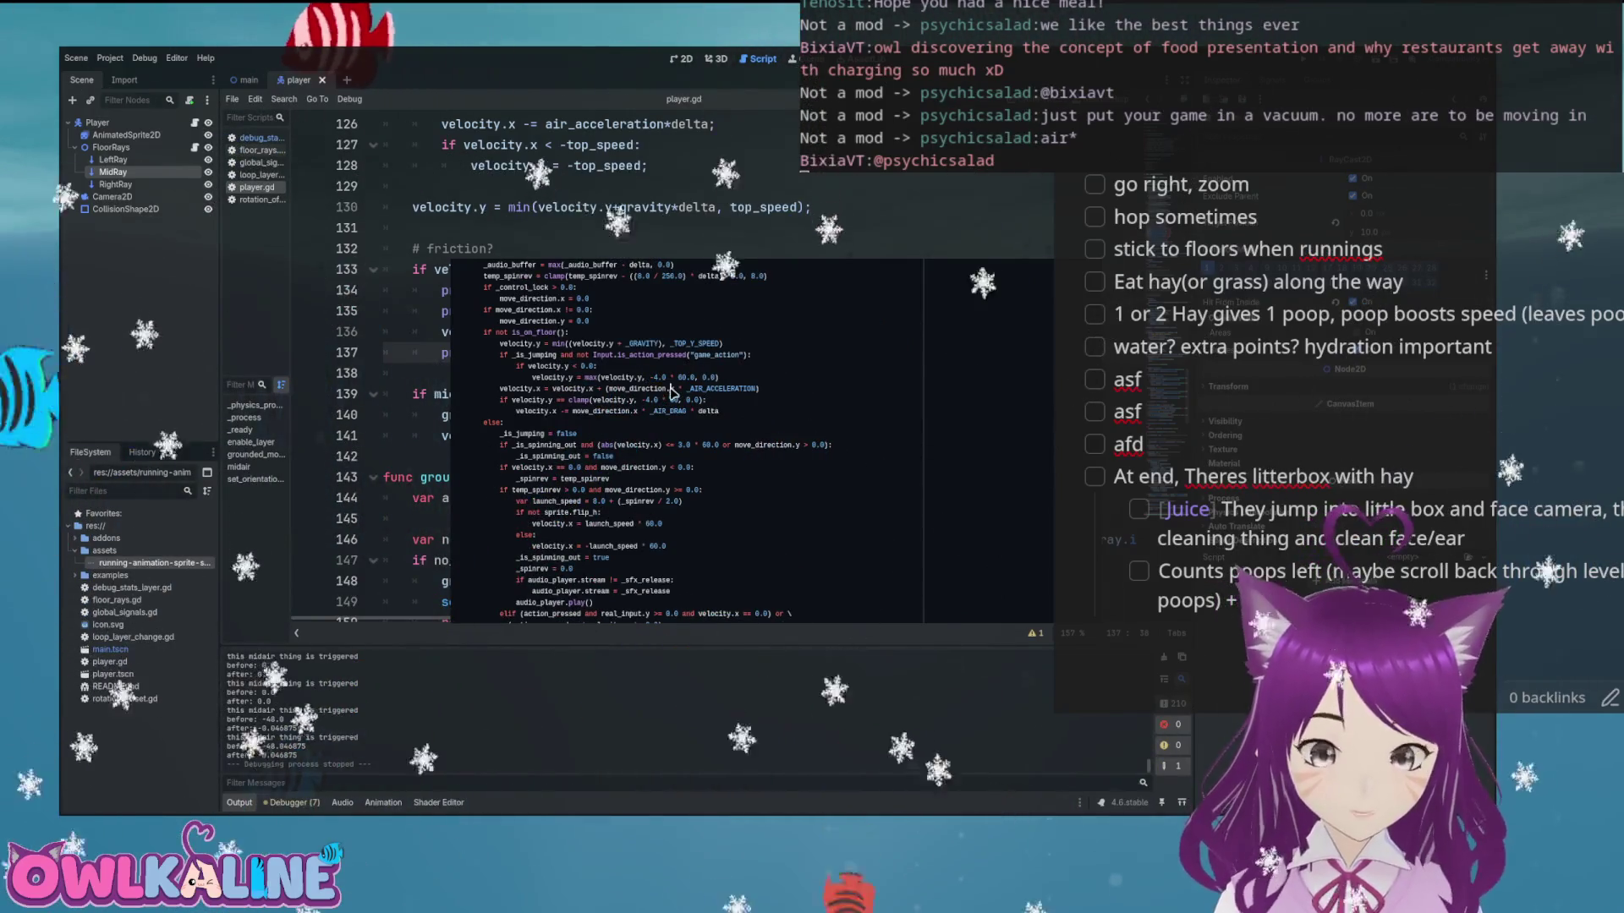
drag(727, 378, 519, 370)
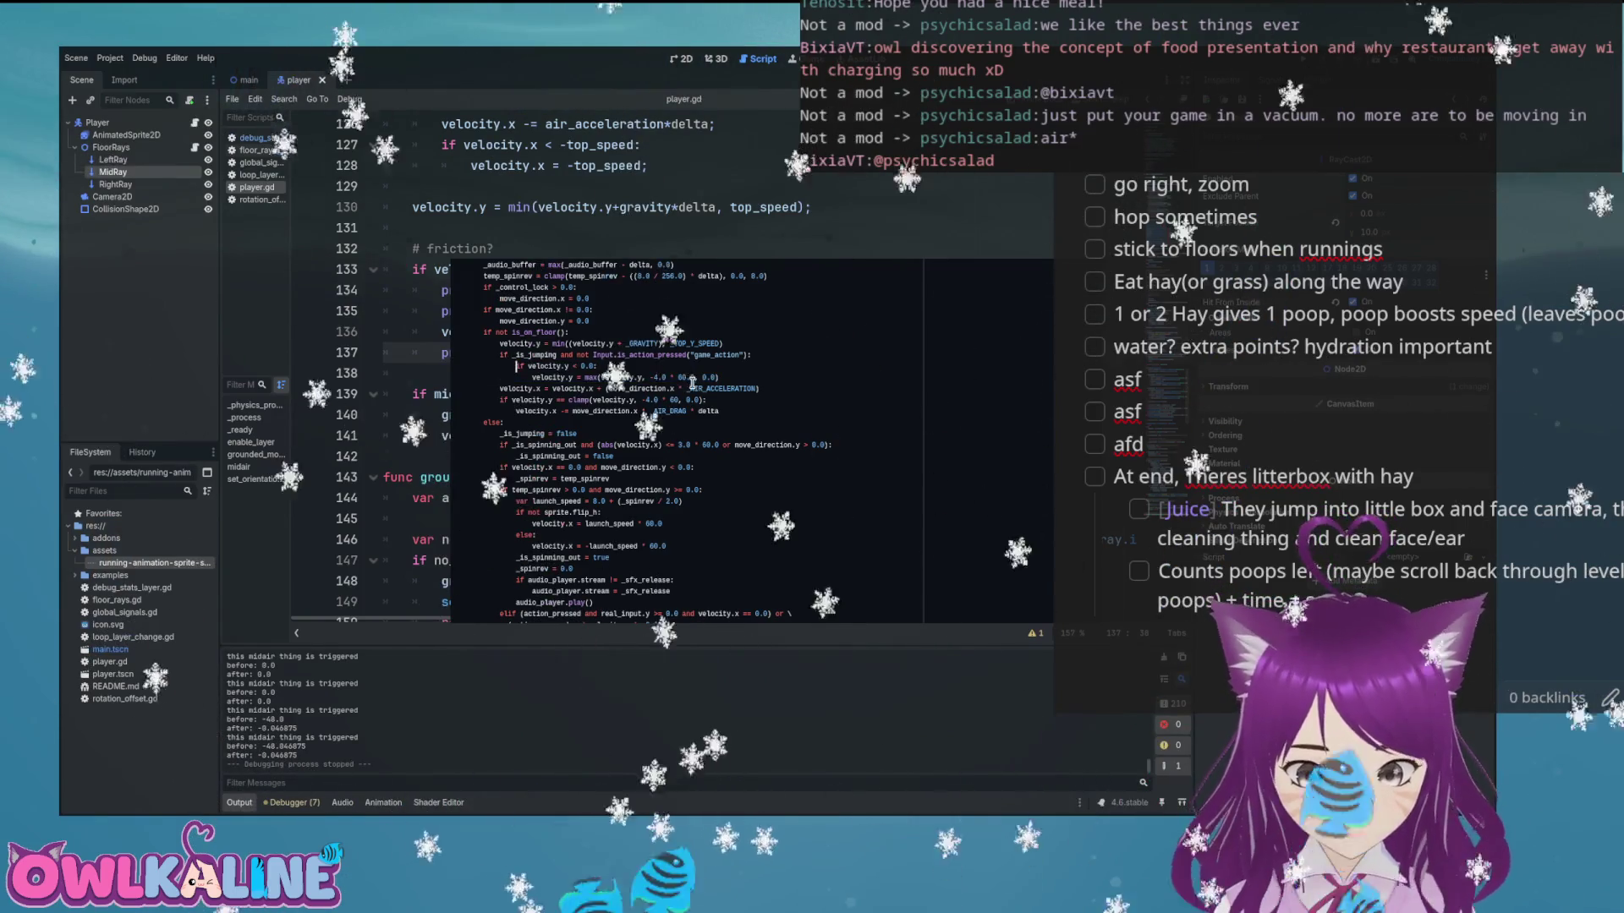
mouse_move(719, 412)
mouse_down()
mouse_move(489, 362)
mouse_move(500, 356)
mouse_up()
right_click(554, 349)
click(601, 420)
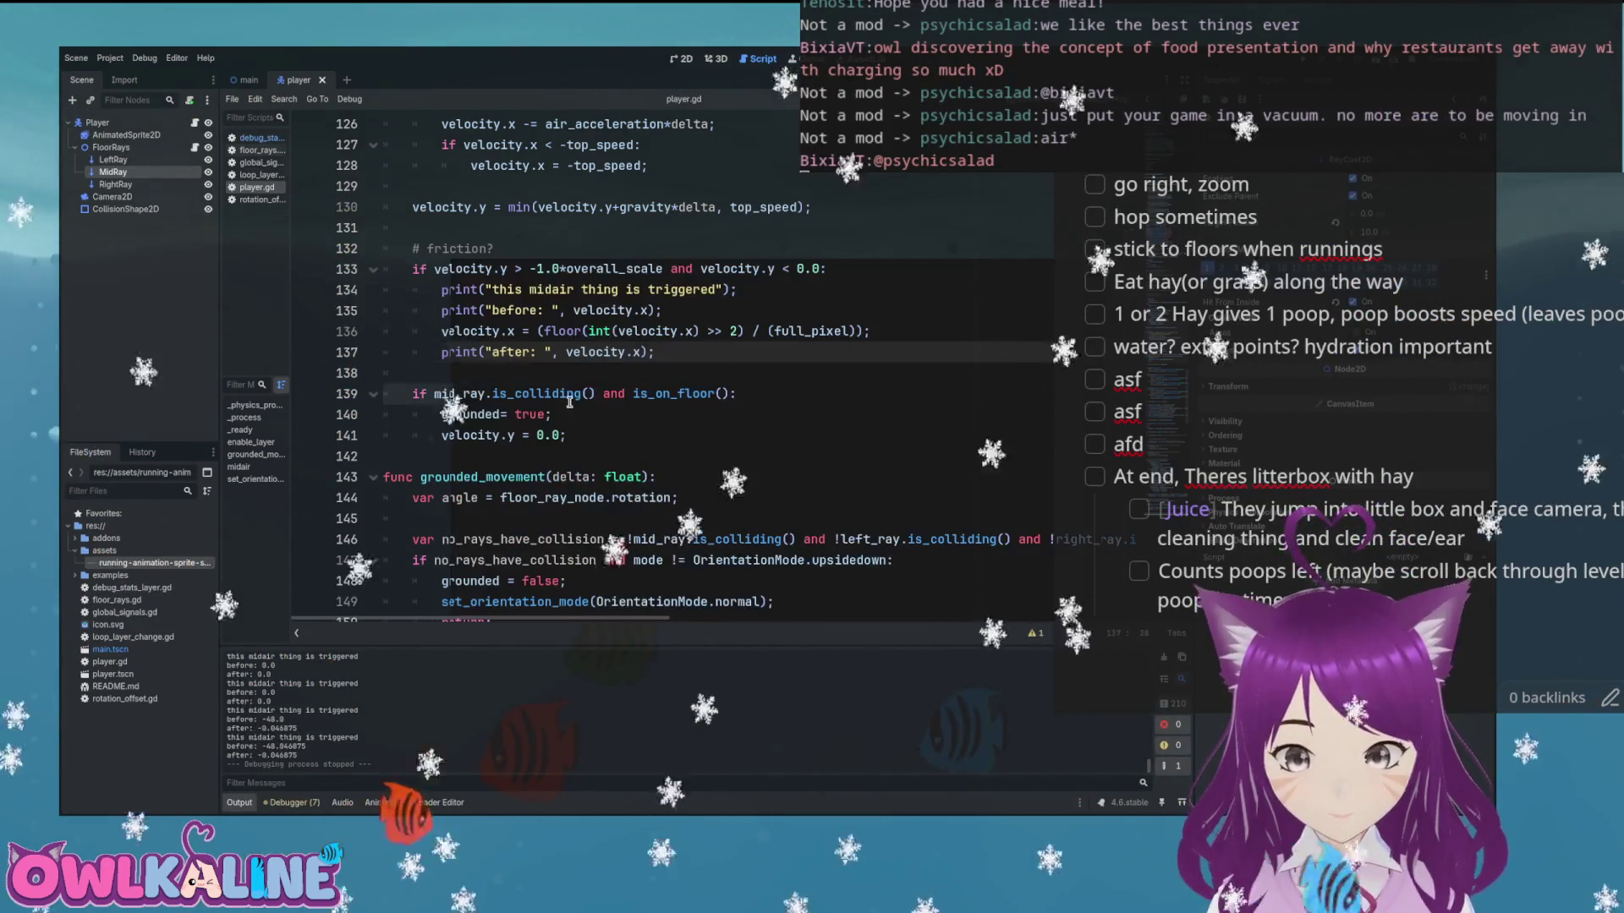
scroll(689, 336, up, 3)
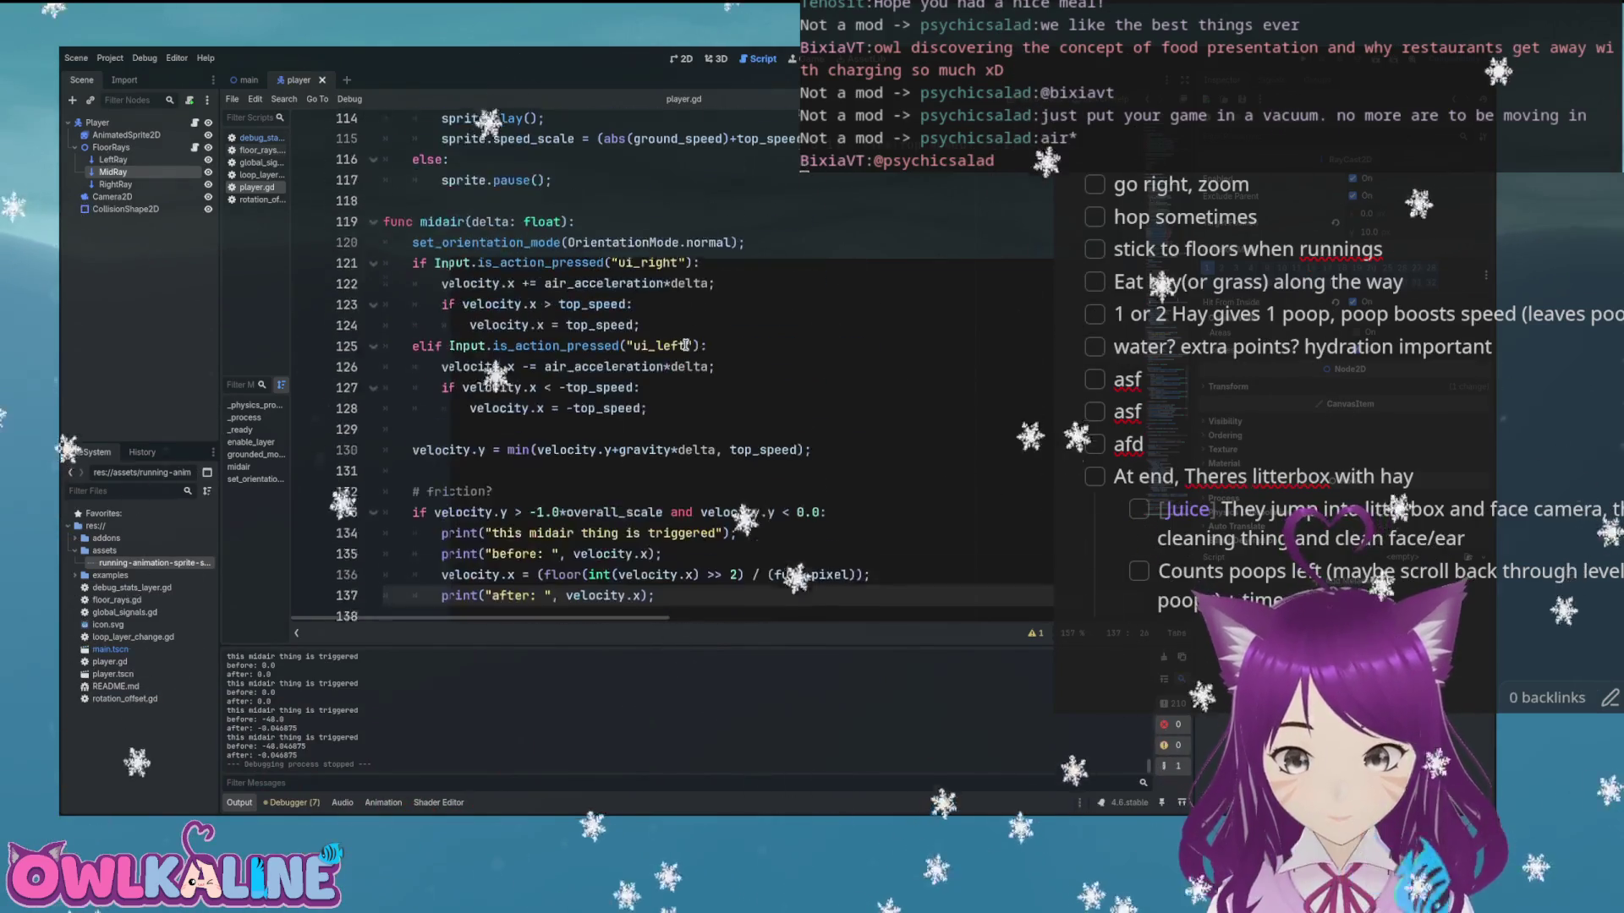
Paste the copied airborne block on a new line above the gravity line in midair()
click(686, 382)
click(592, 373)
key(Return)
key(ctrl+v)
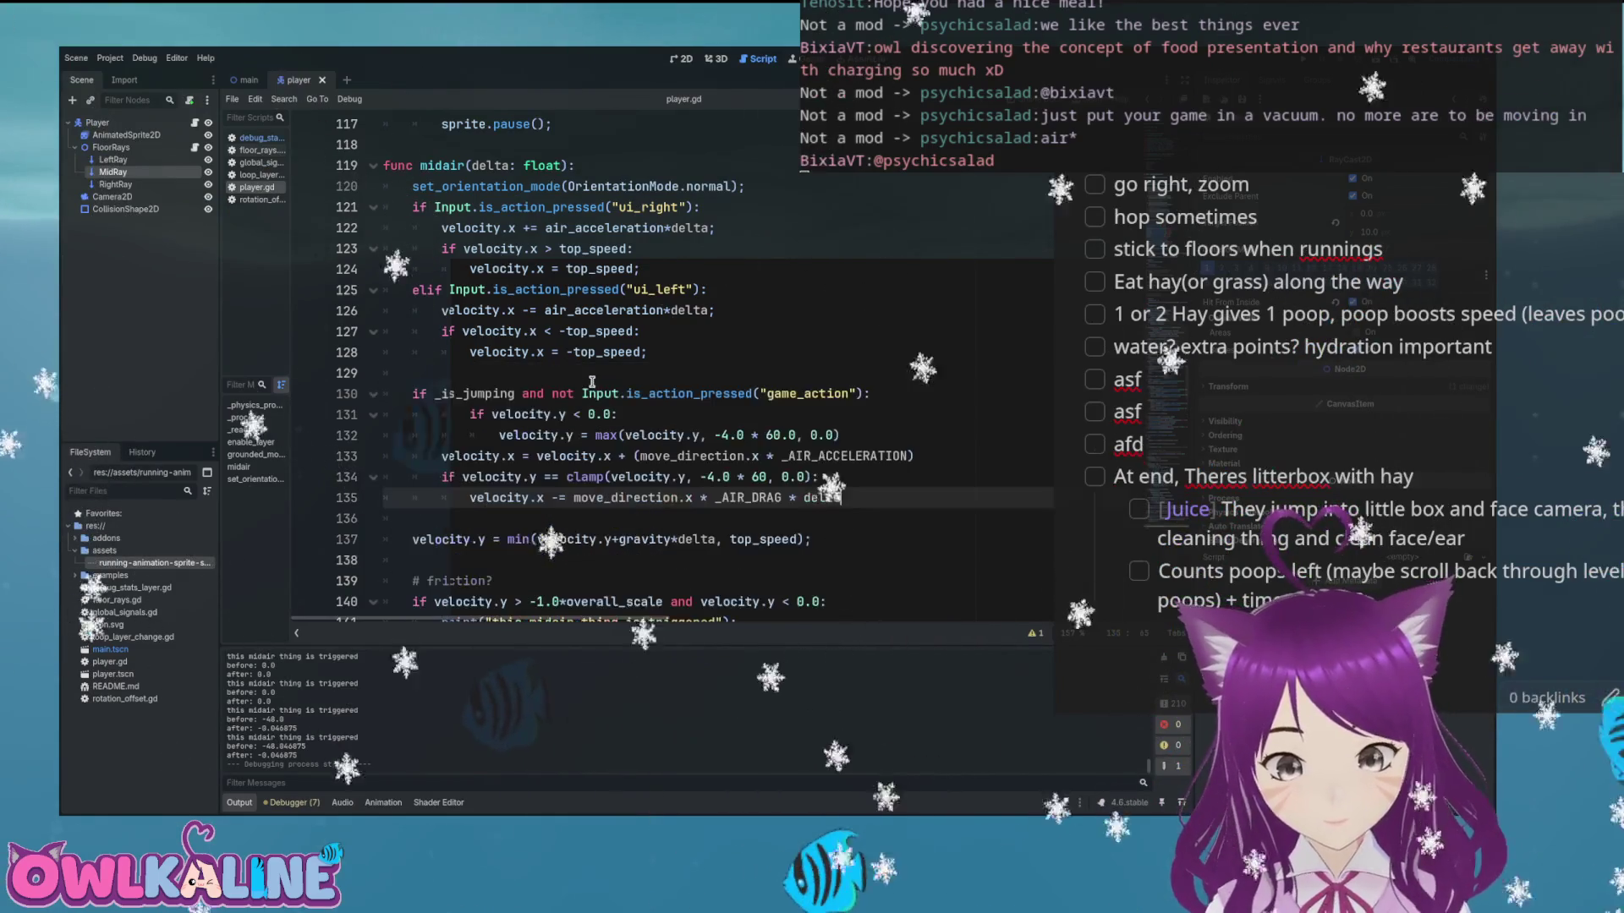
Delete the pasted _is_jumping condition line and unindent the velocity.y block
triple_click(612, 392)
scroll(612, 391, down, 2)
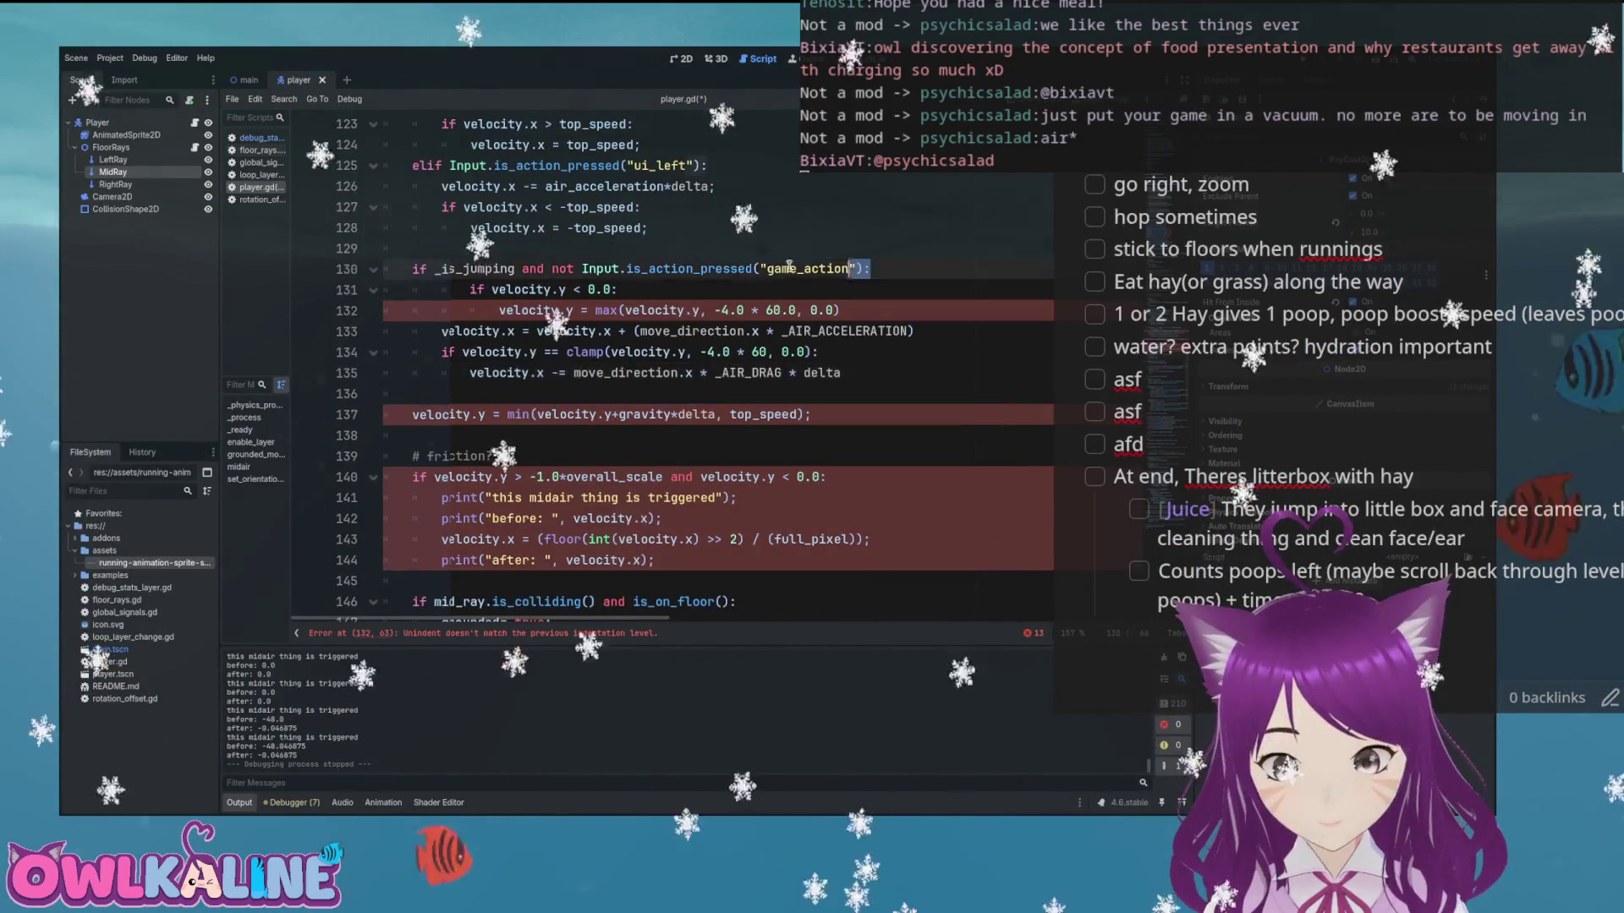
click(487, 268)
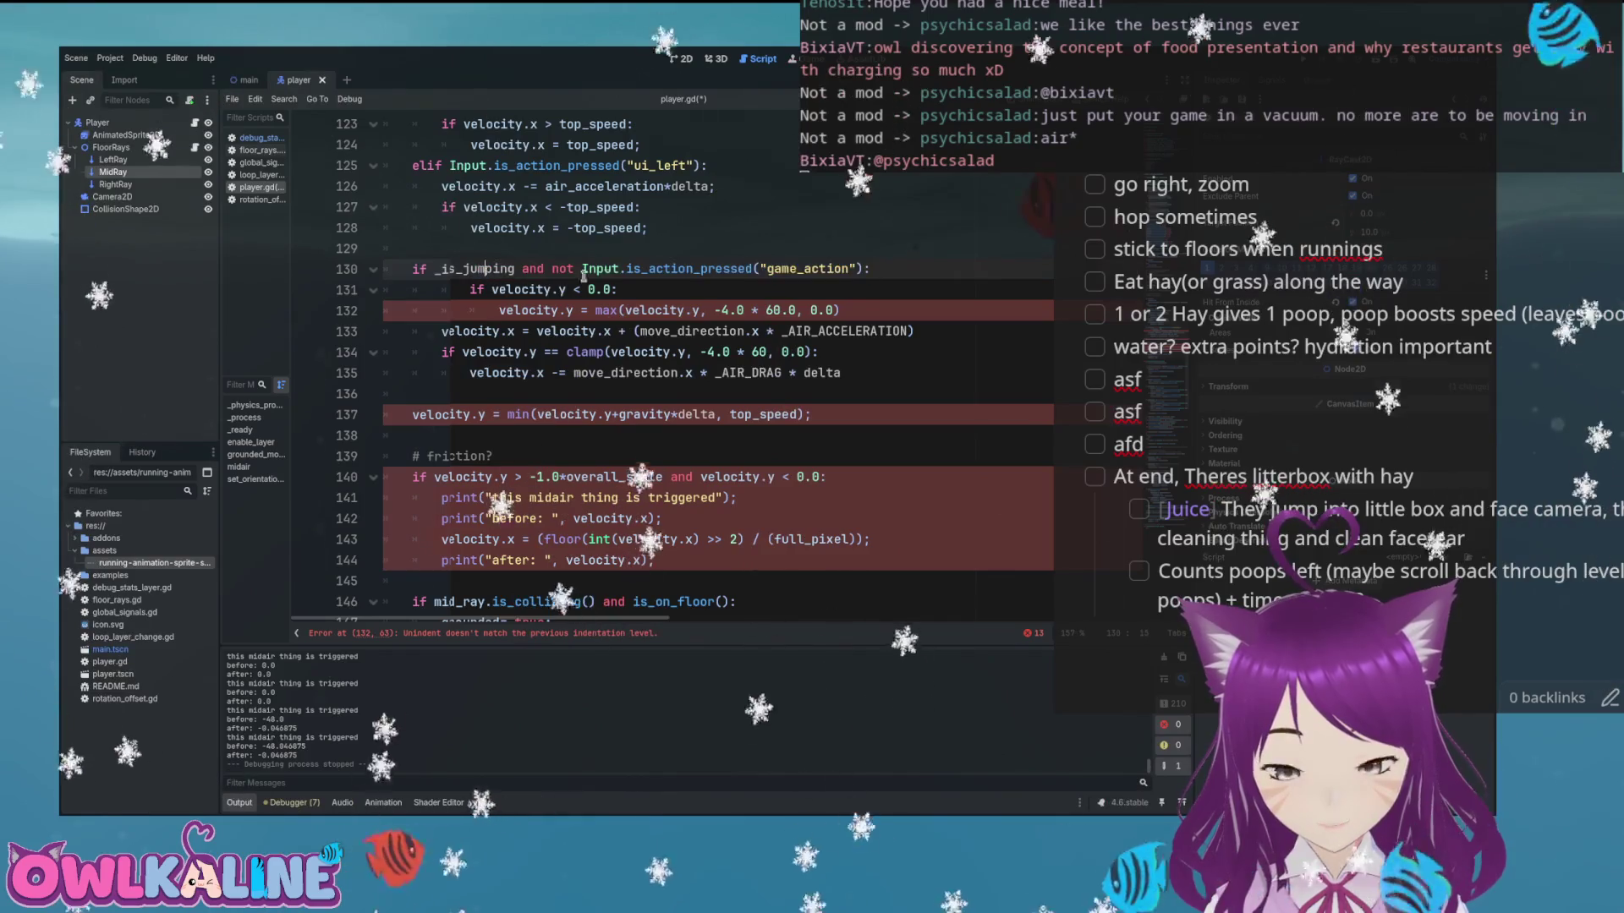
triple_click(761, 274)
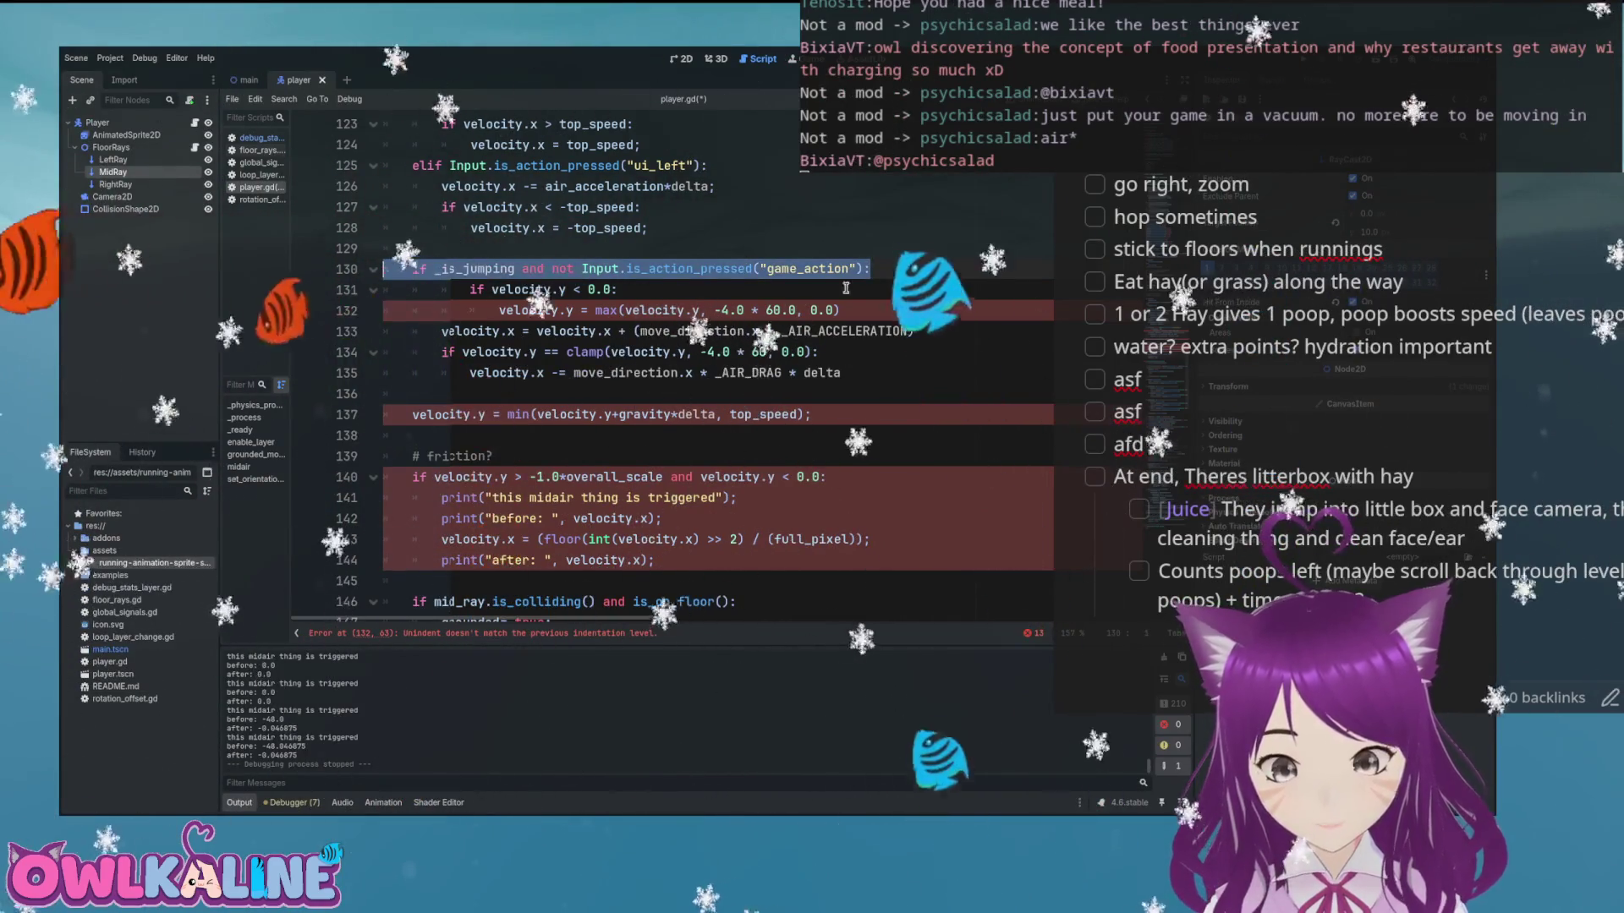
key(BackSpace)
key(Delete)
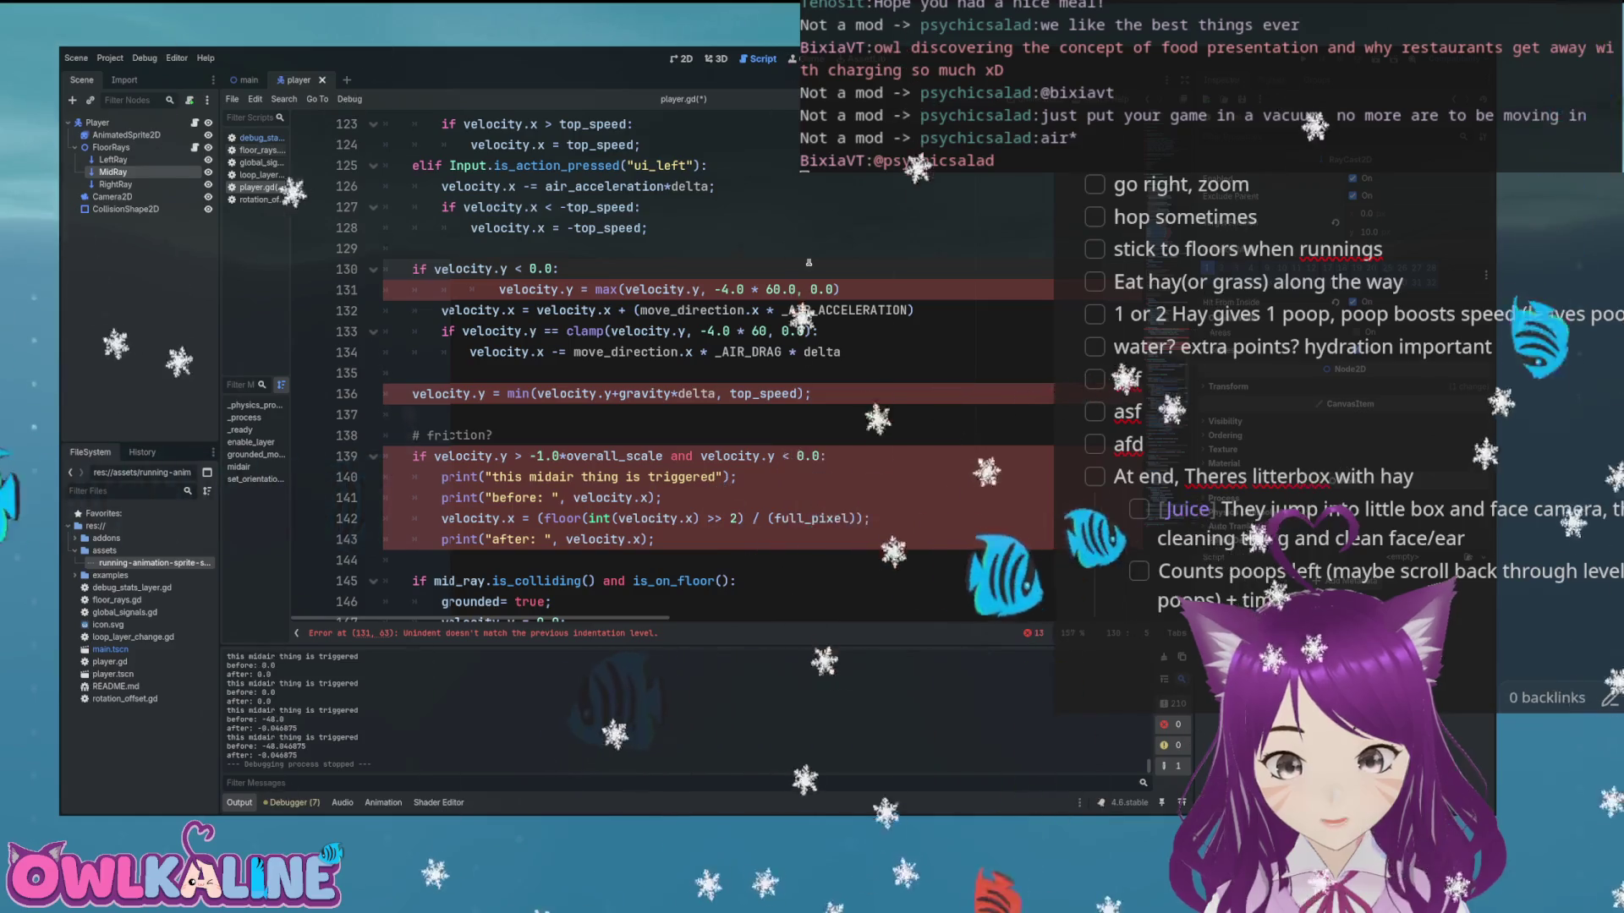
key(Delete)
Replace the 60.0 multiplier with overall_scale, end the line with a semicolon, and save
key(Tab)
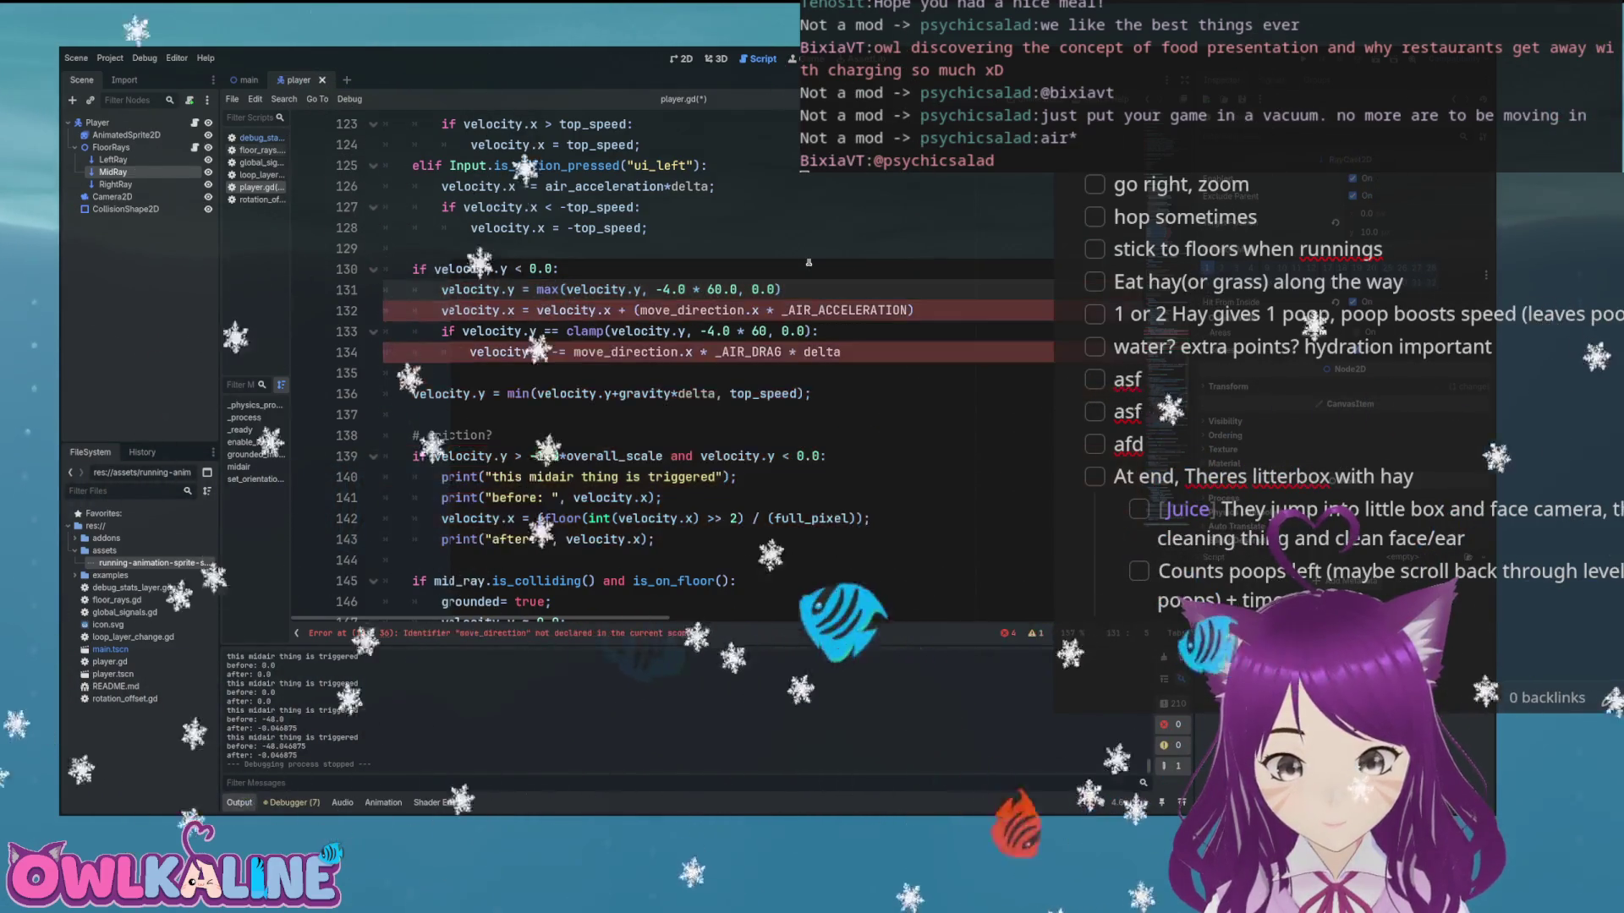
key(ctrl+Right)
key(ctrl+Right)
key(ctrl+Right)
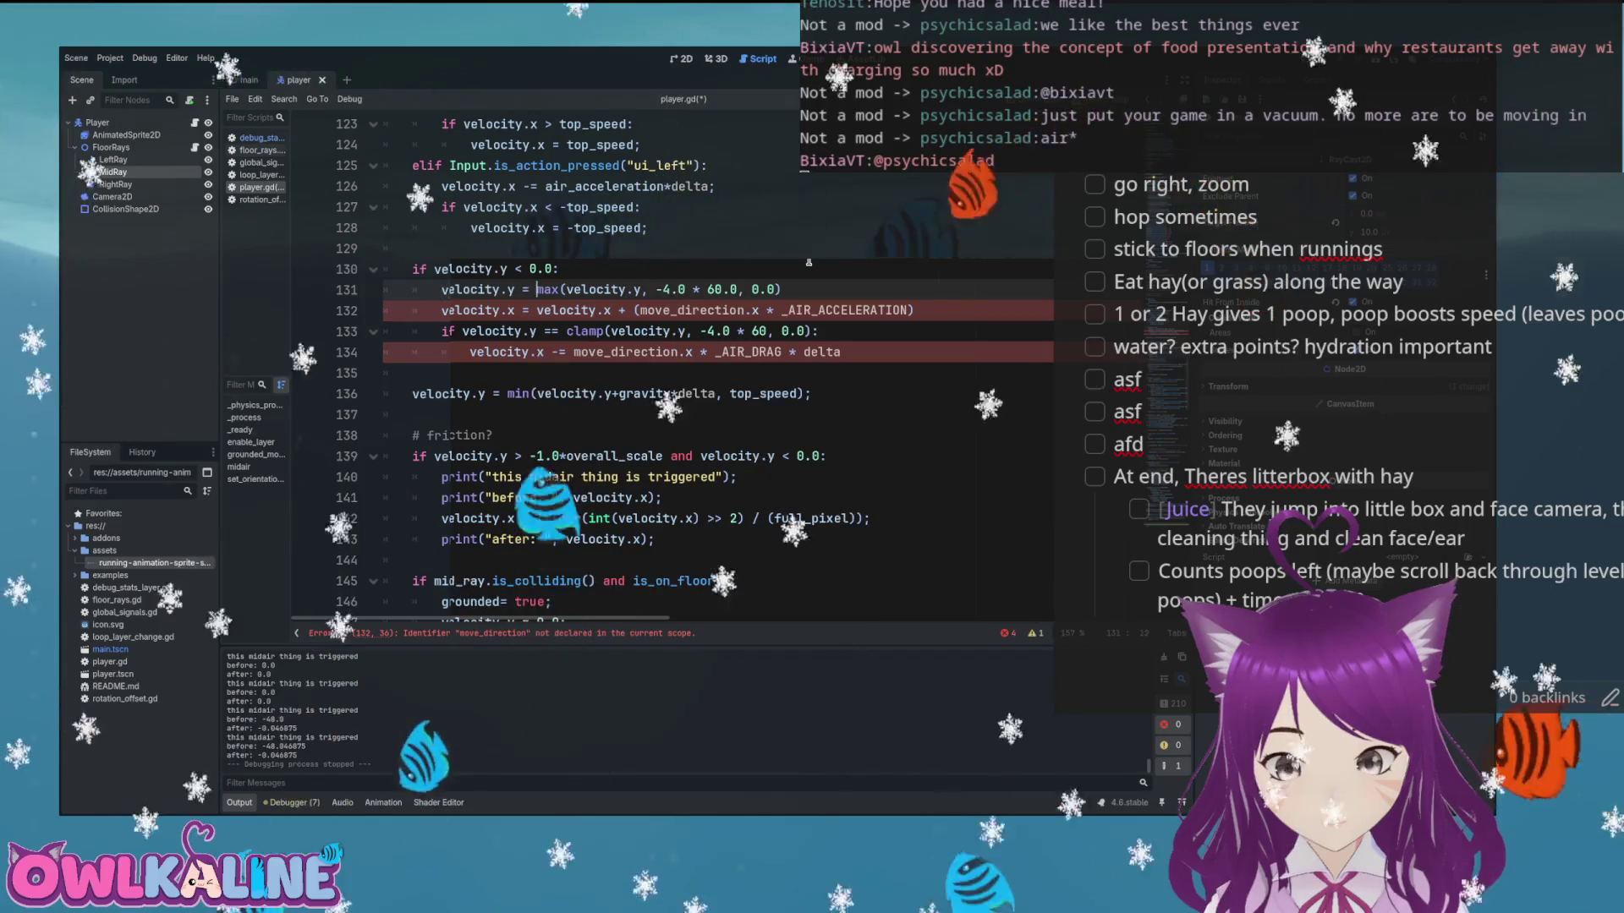
key(Right)
key(Right)
key(Right)
key(Delete)
text(OVE)
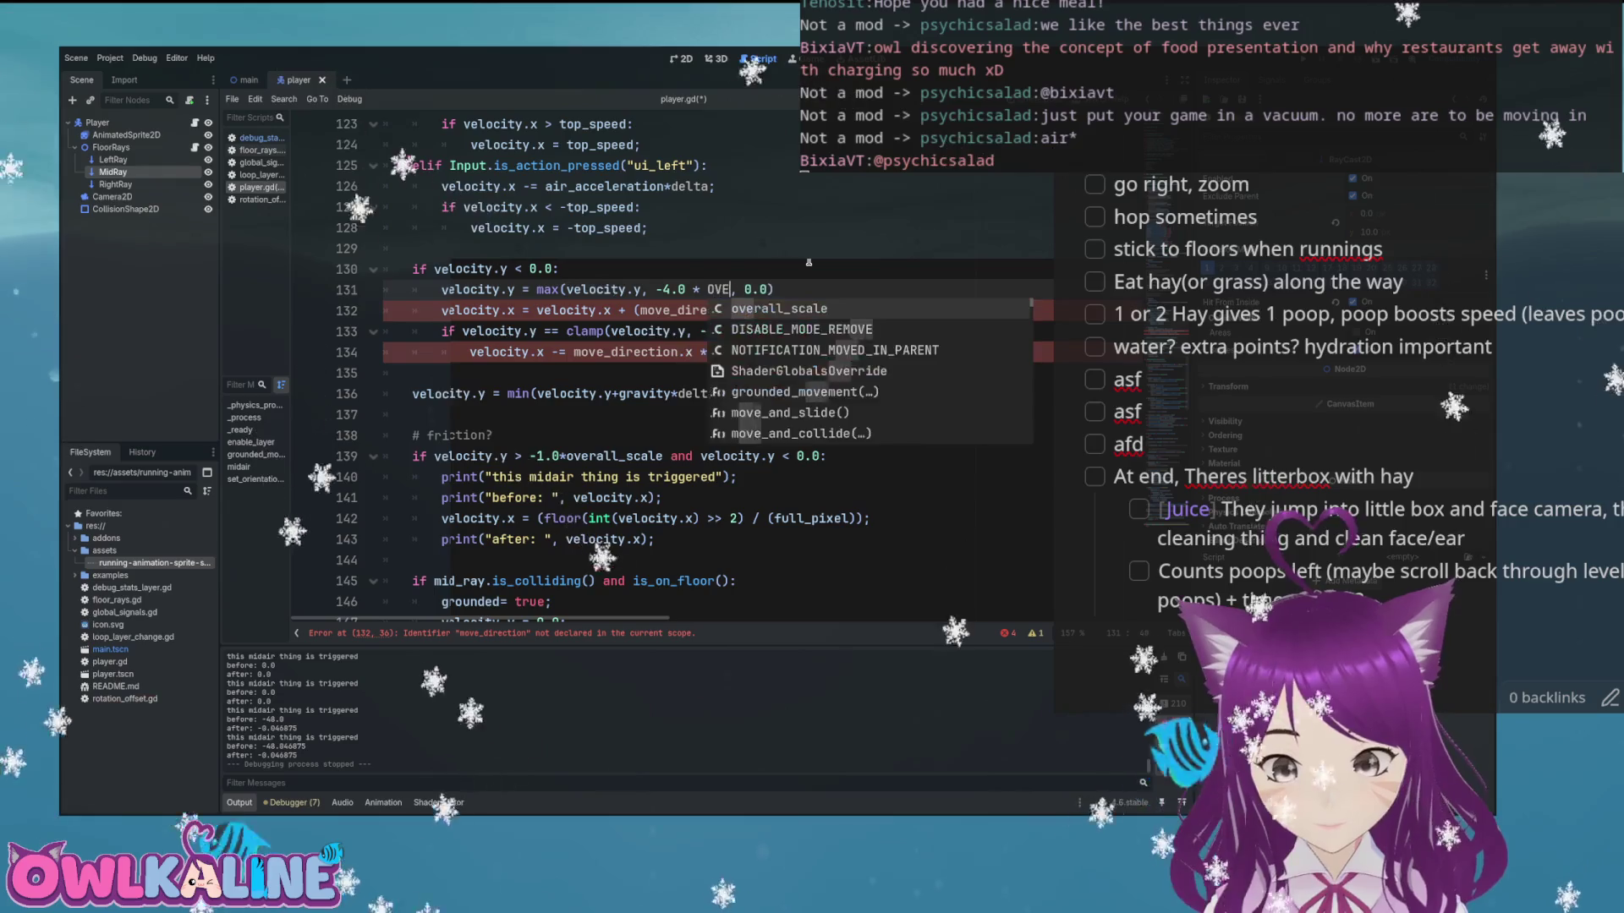
key(Return)
key(End)
text(;)
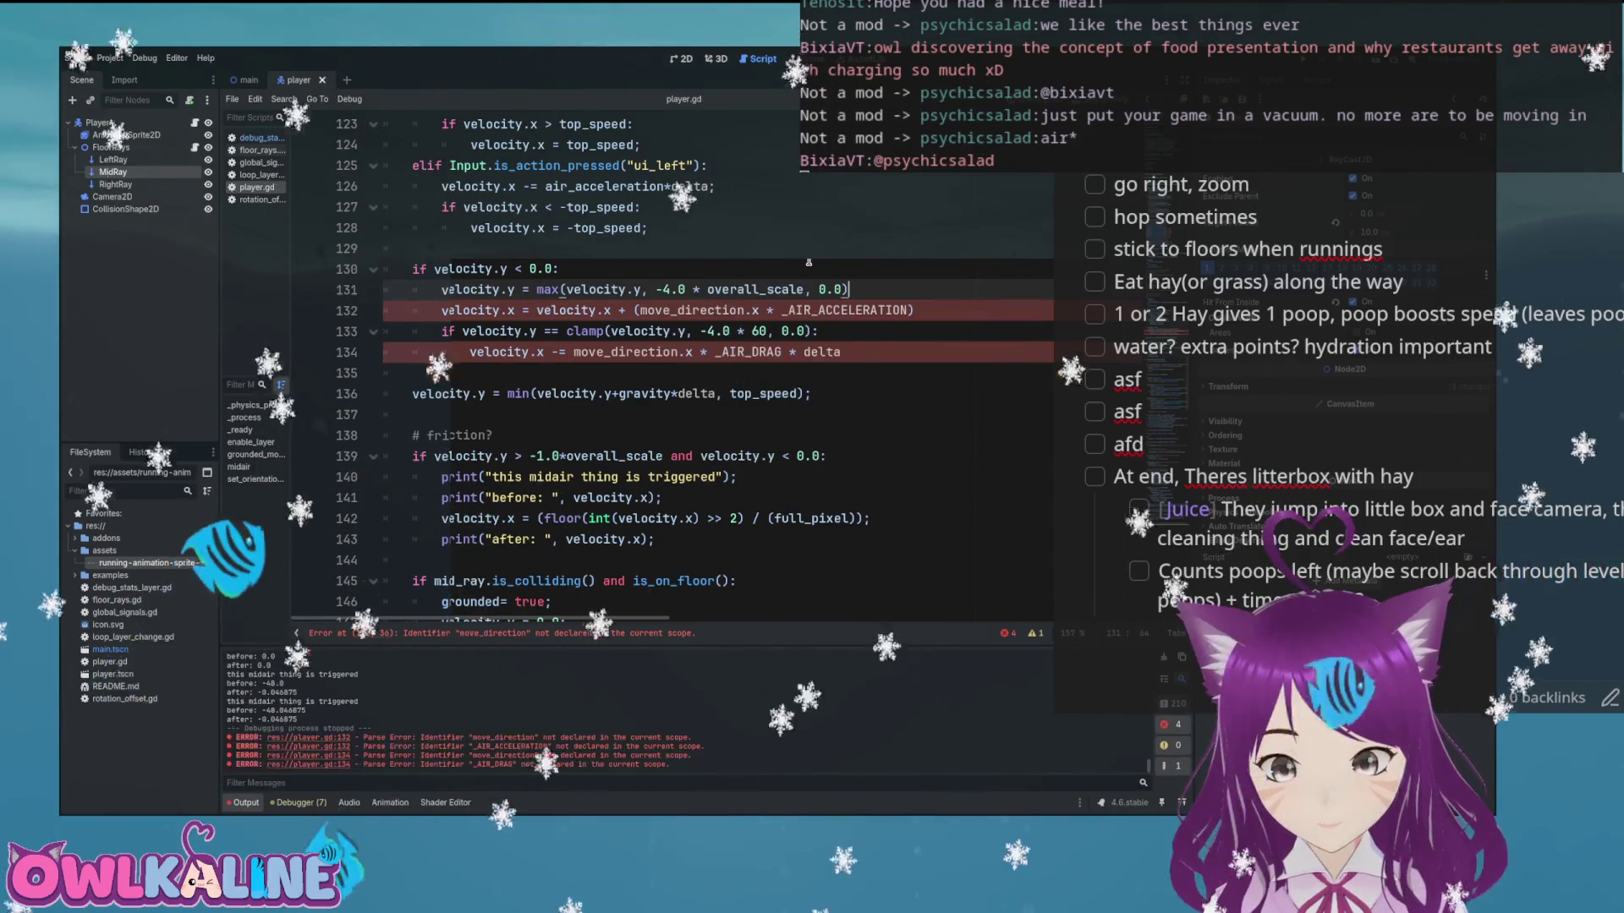
key(ctrl+s)
key(Down)
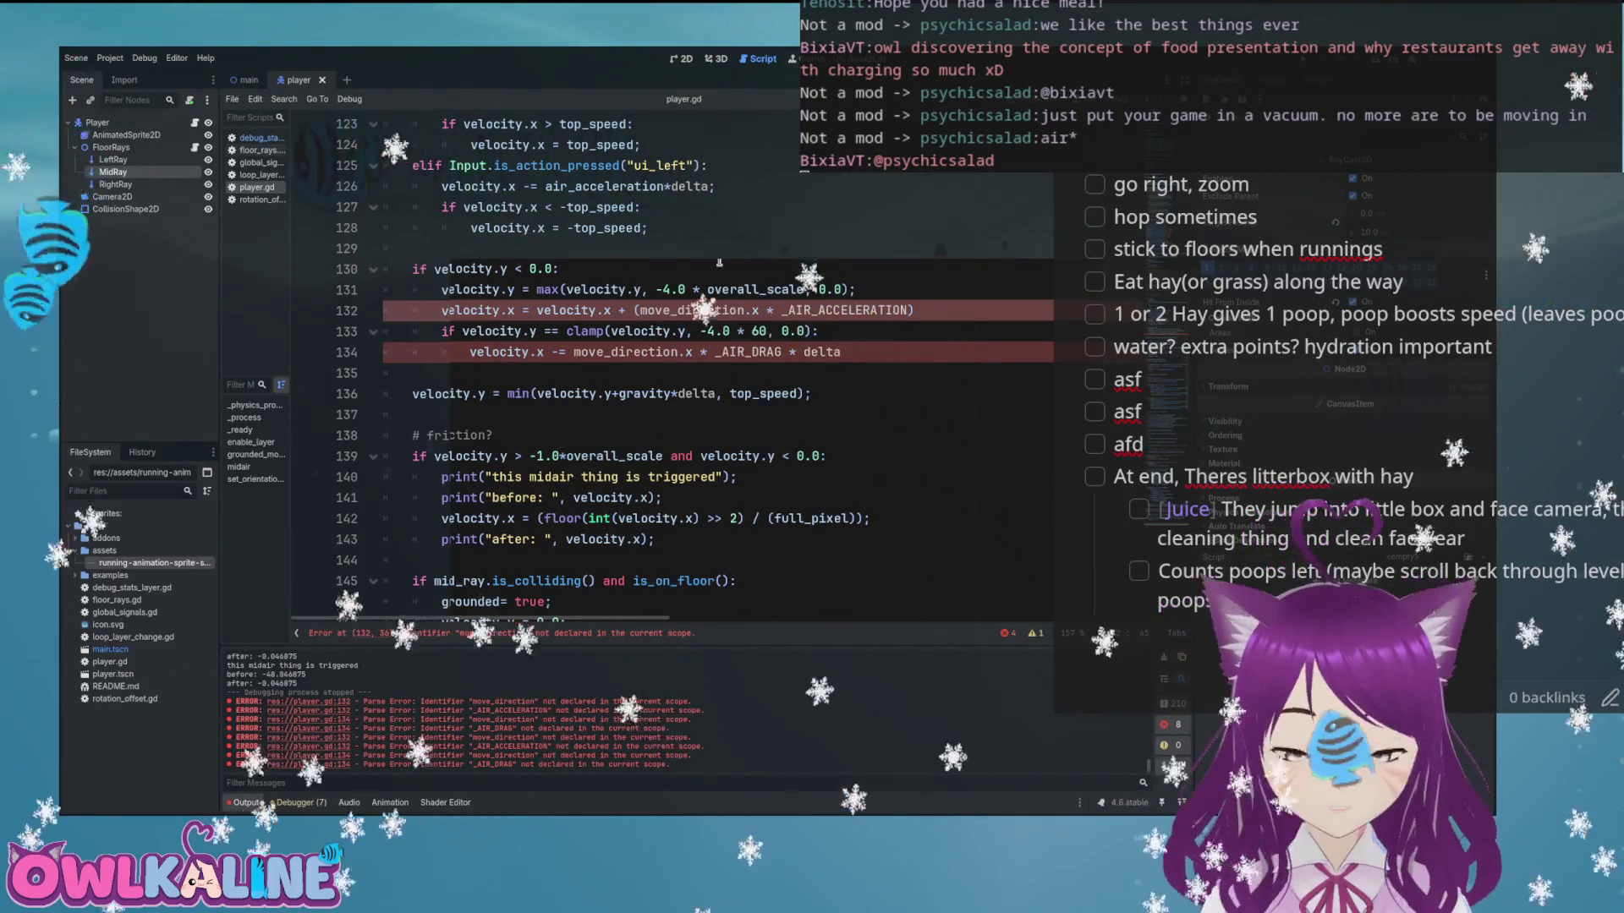
Inspect the ui_right/ui_left air acceleration lines and the pasted _AIR_ACCELERATION constant, then switch windows
scroll(687, 265, up, 2)
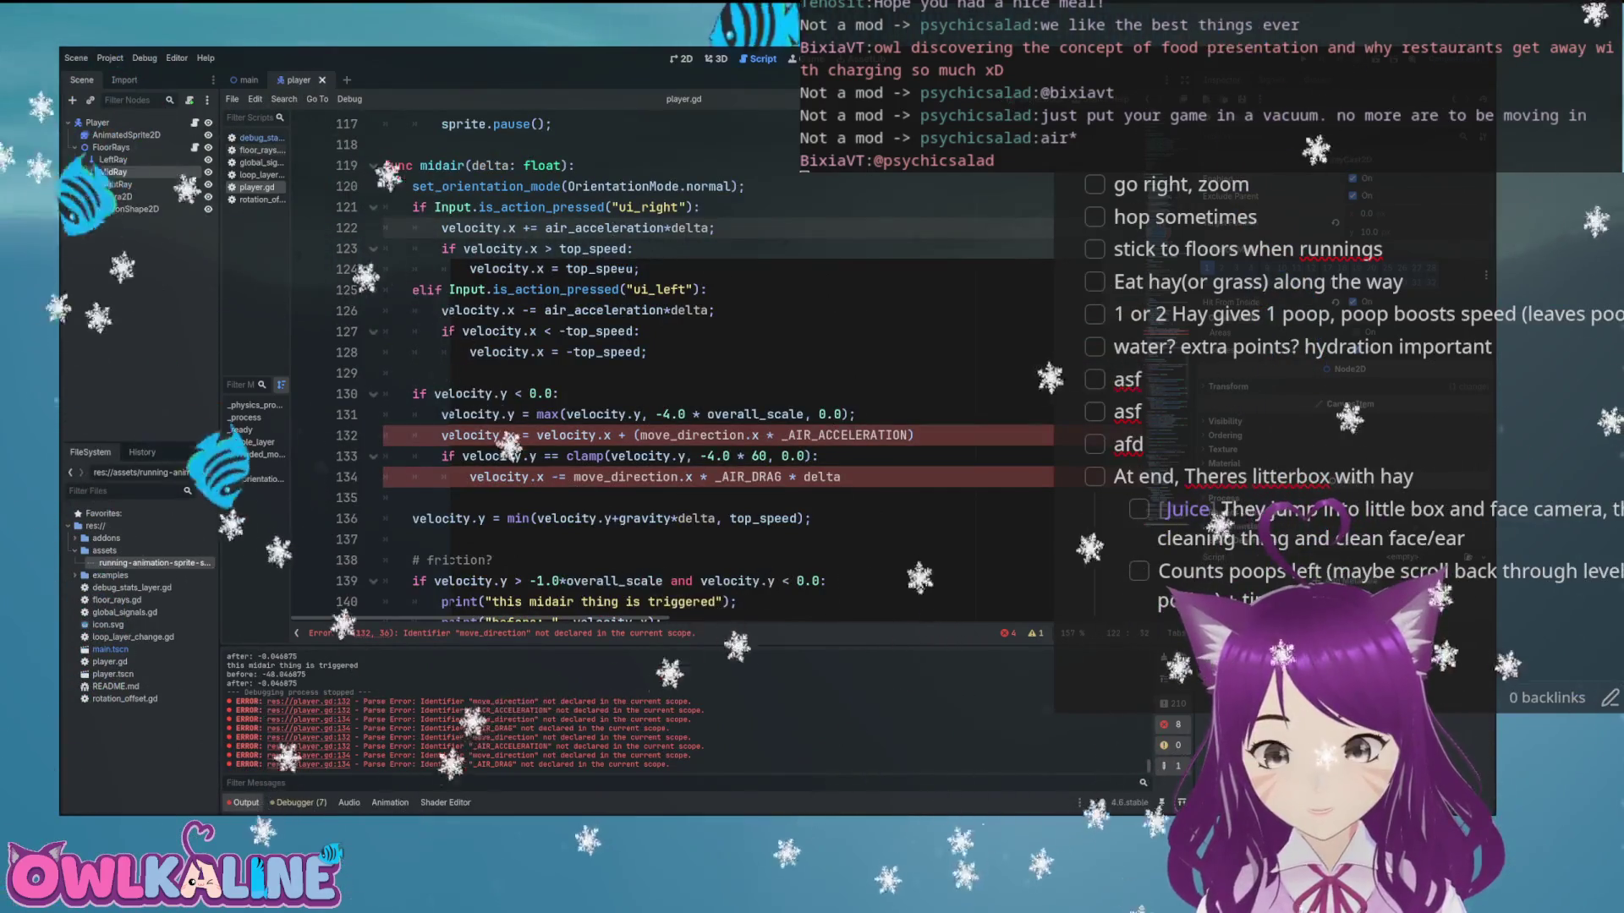
click(595, 310)
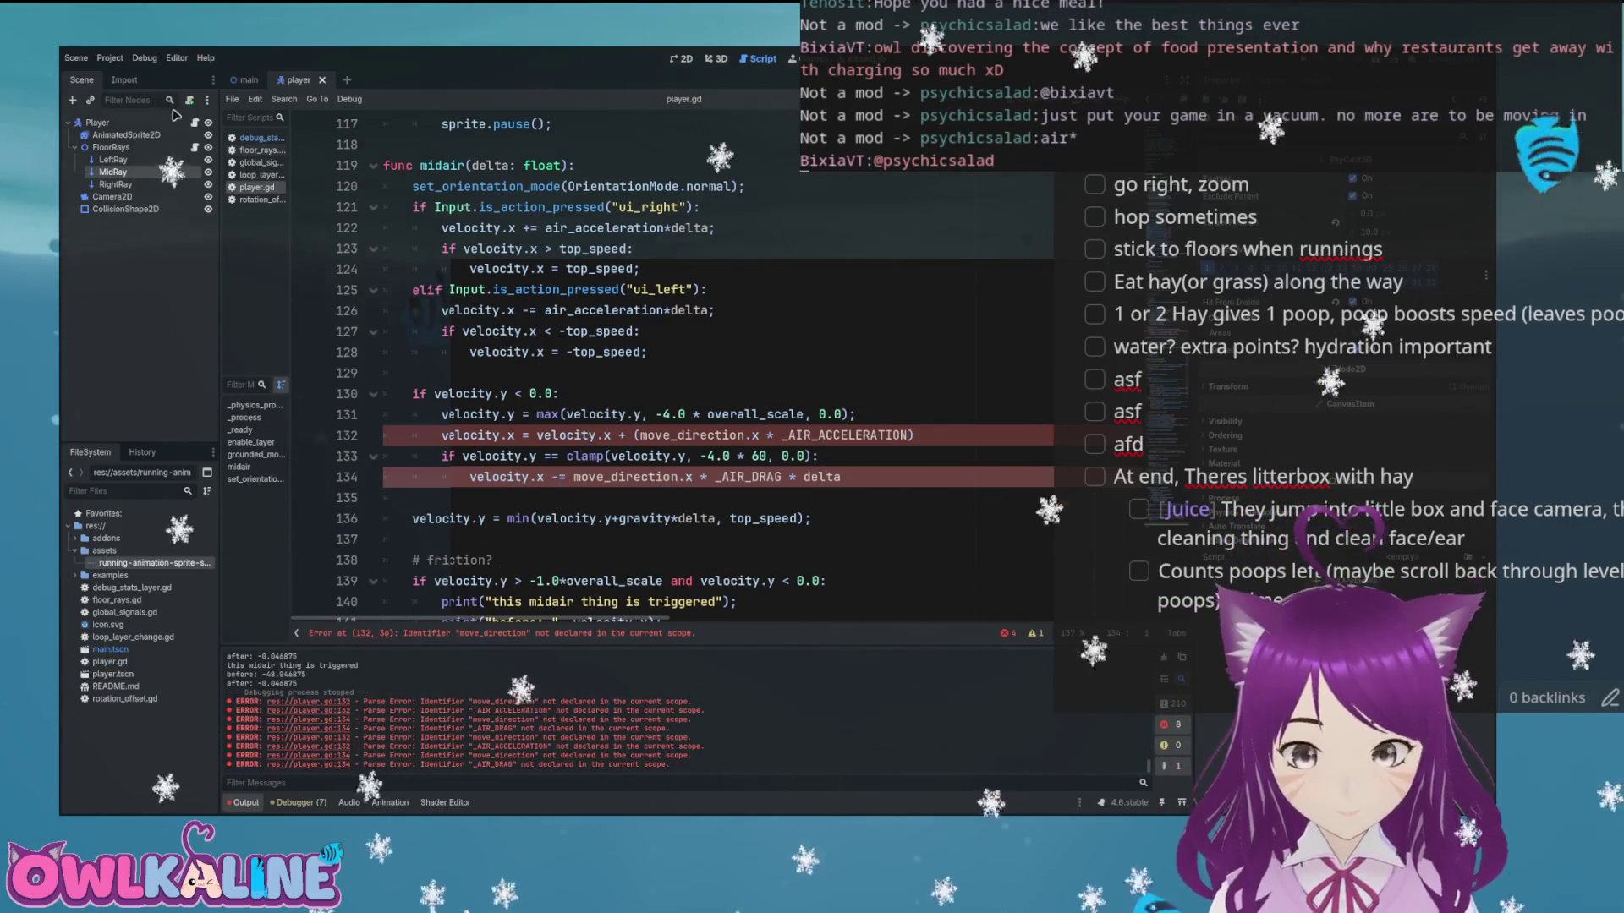
drag(522, 227, 599, 228)
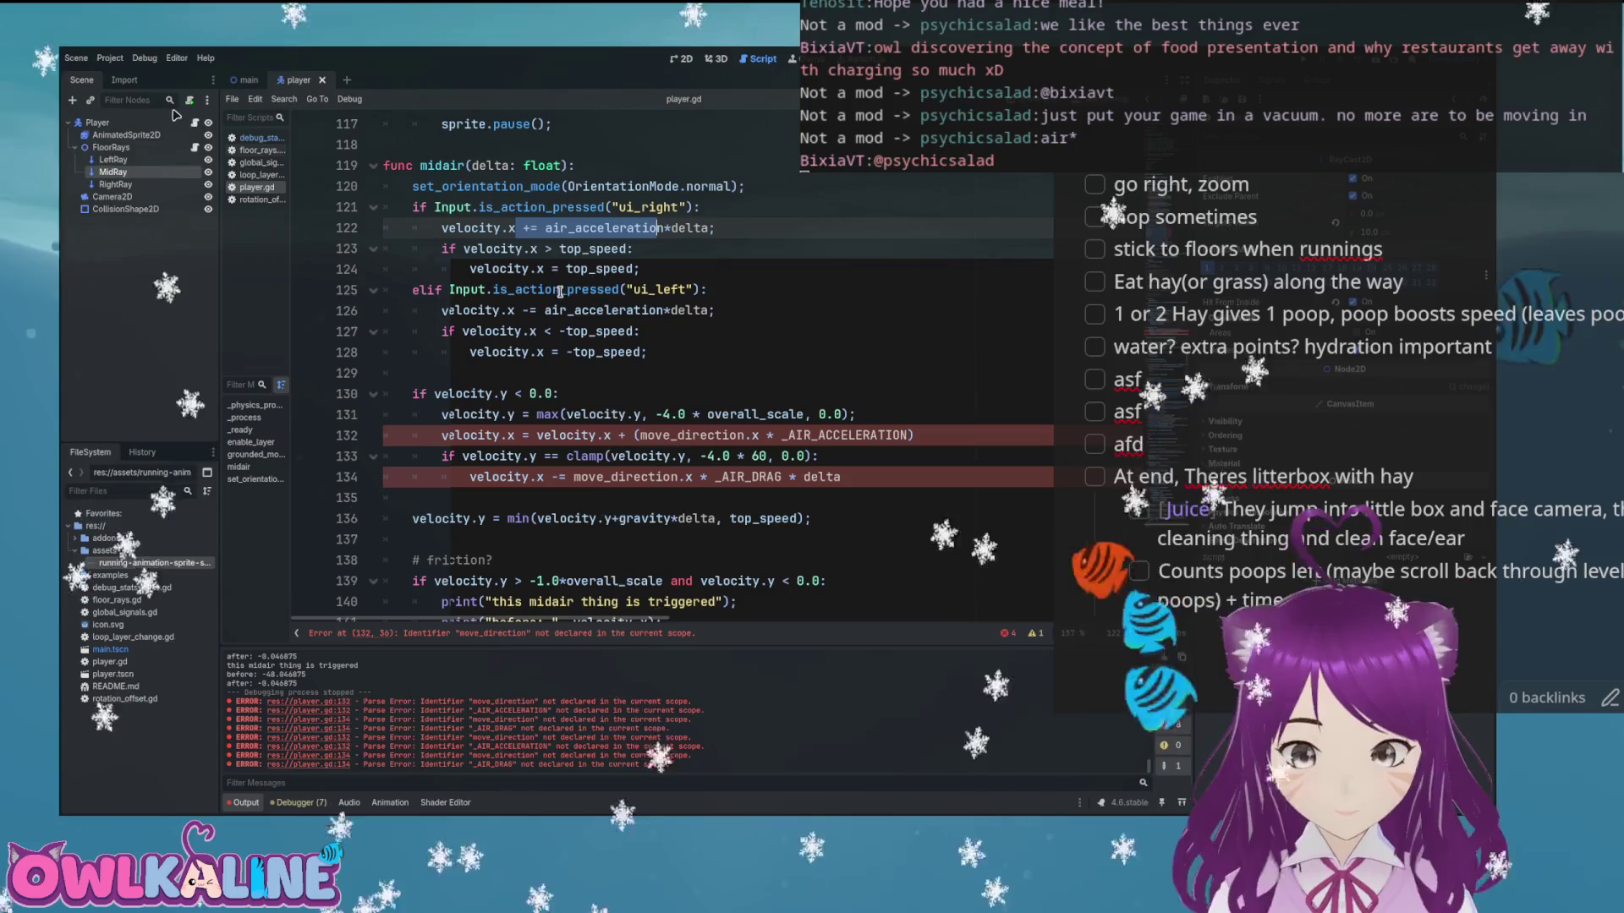
drag(516, 309, 660, 309)
click(597, 310)
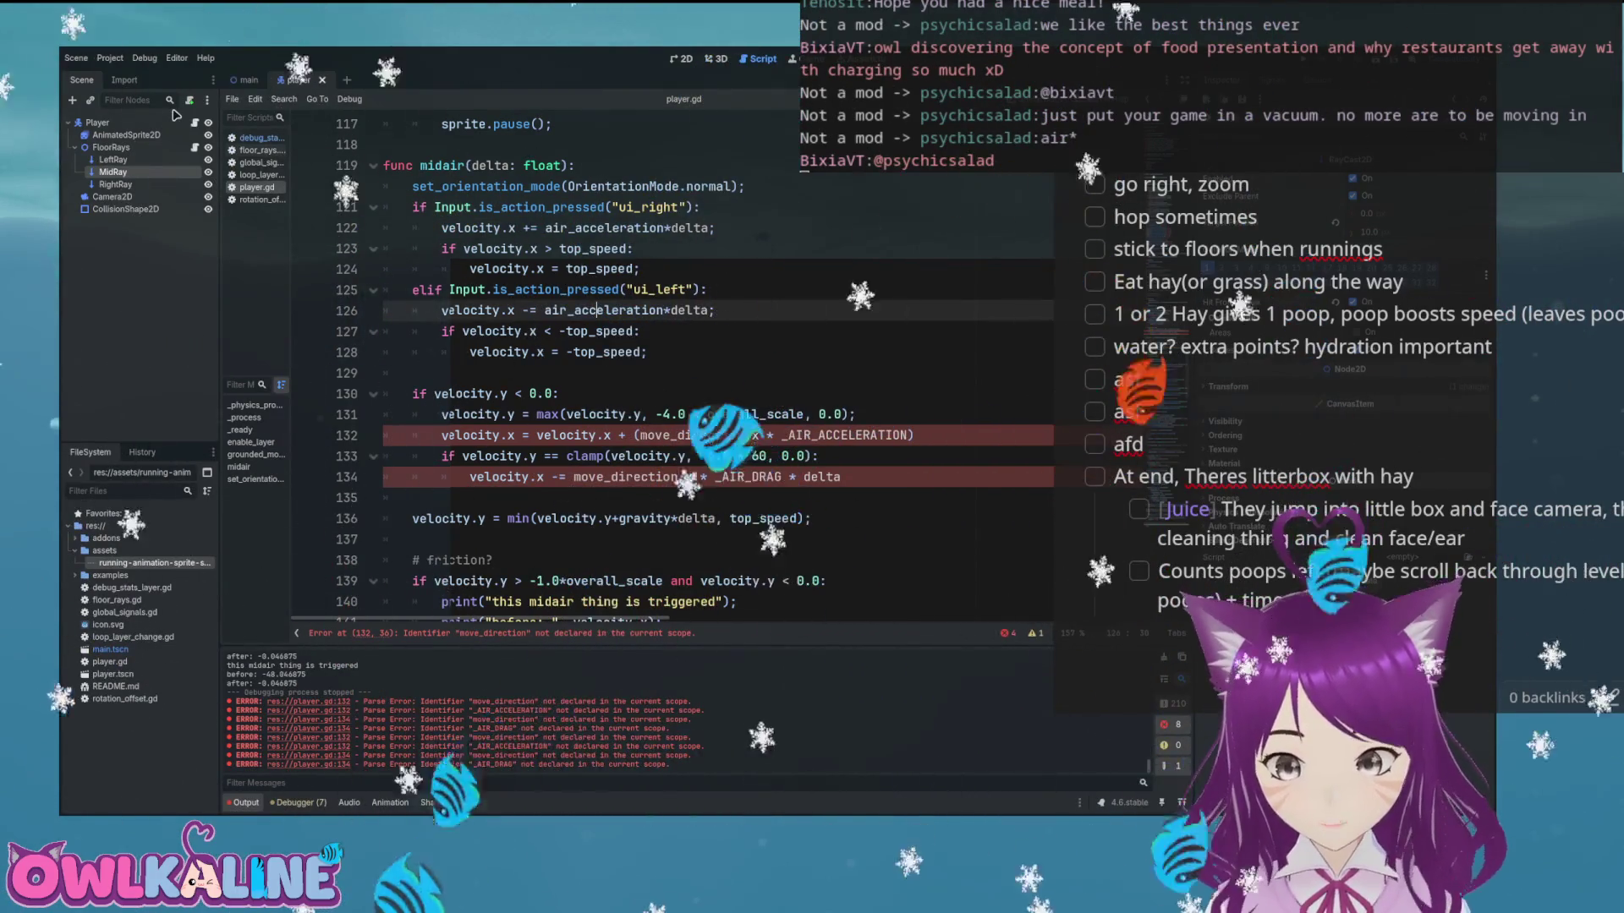
key(Left)
key(Left)
key(Left)
mouse_move(486, 312)
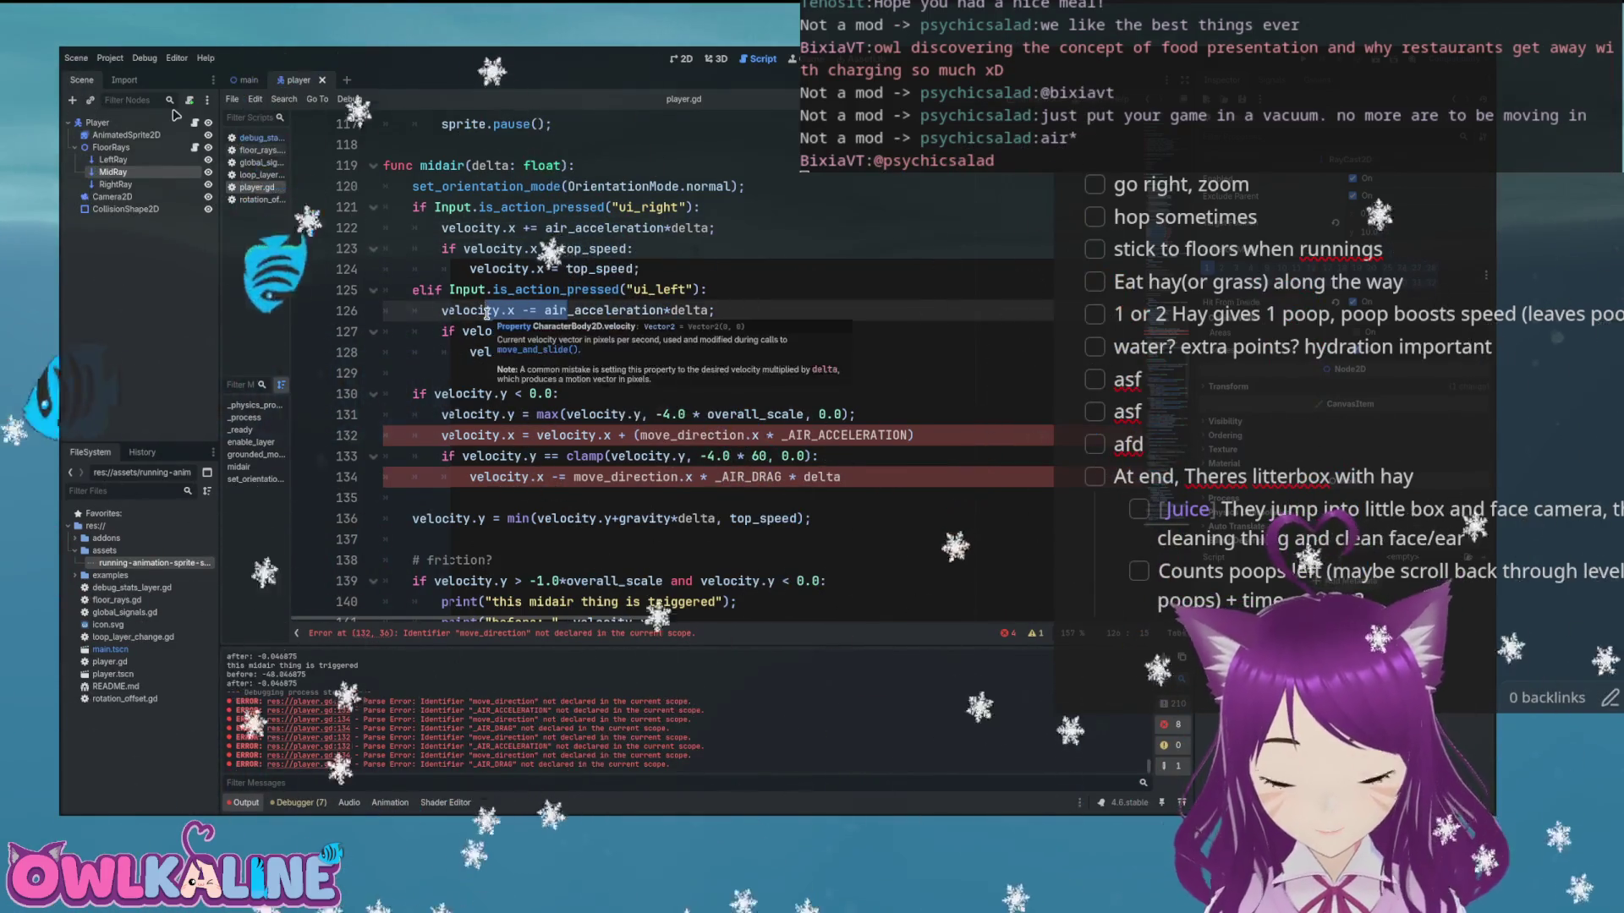
double_click(802, 435)
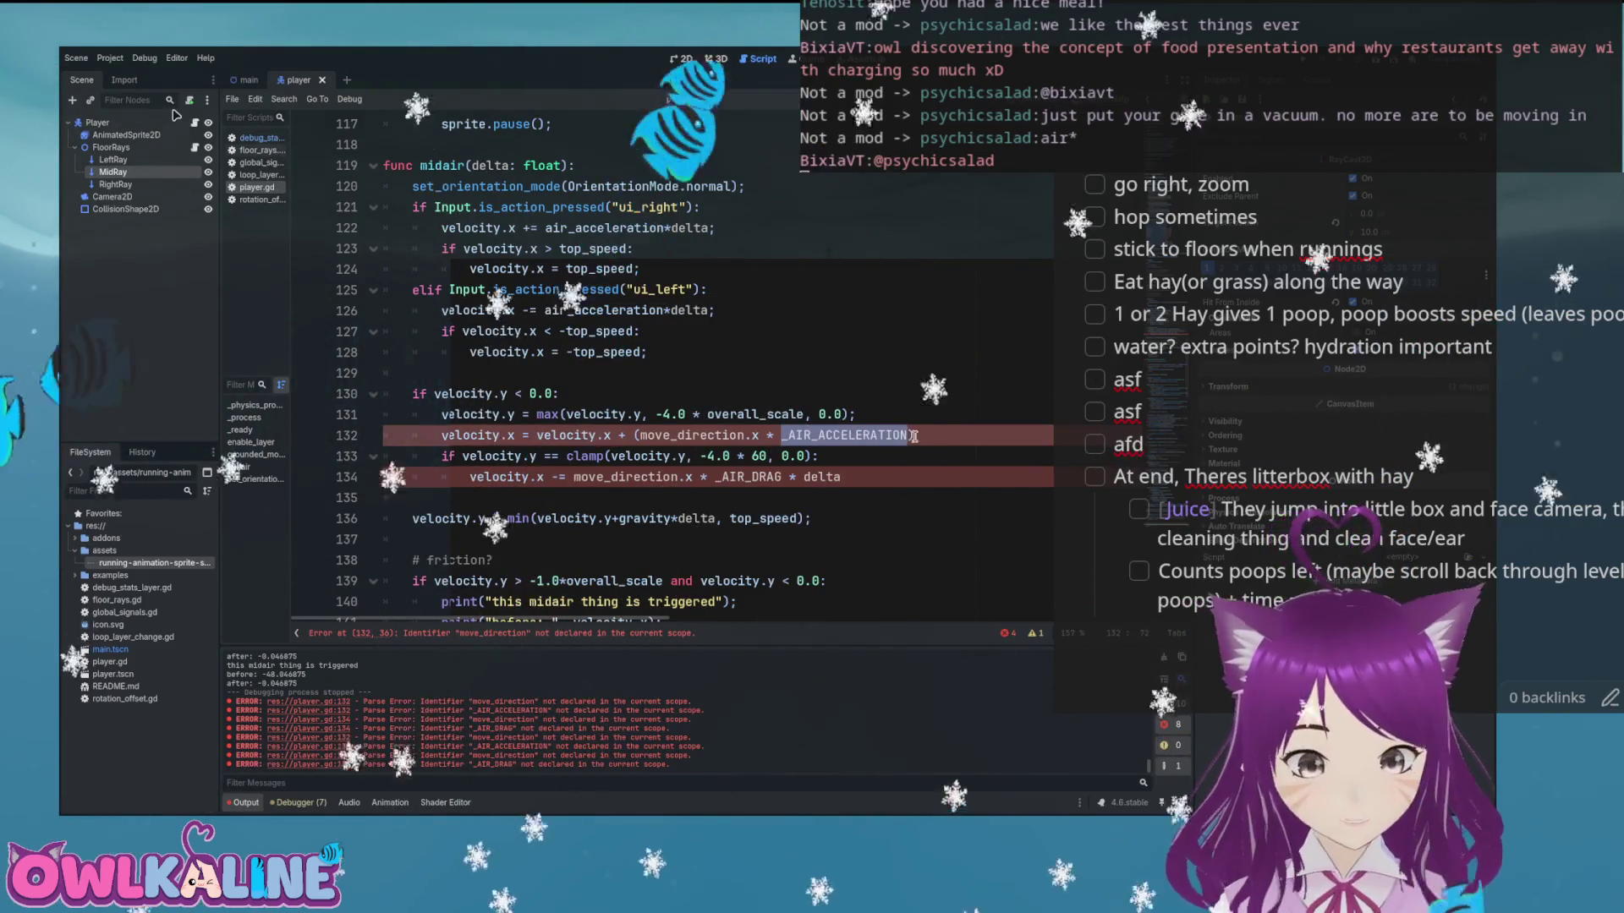
key(alt+Tab)
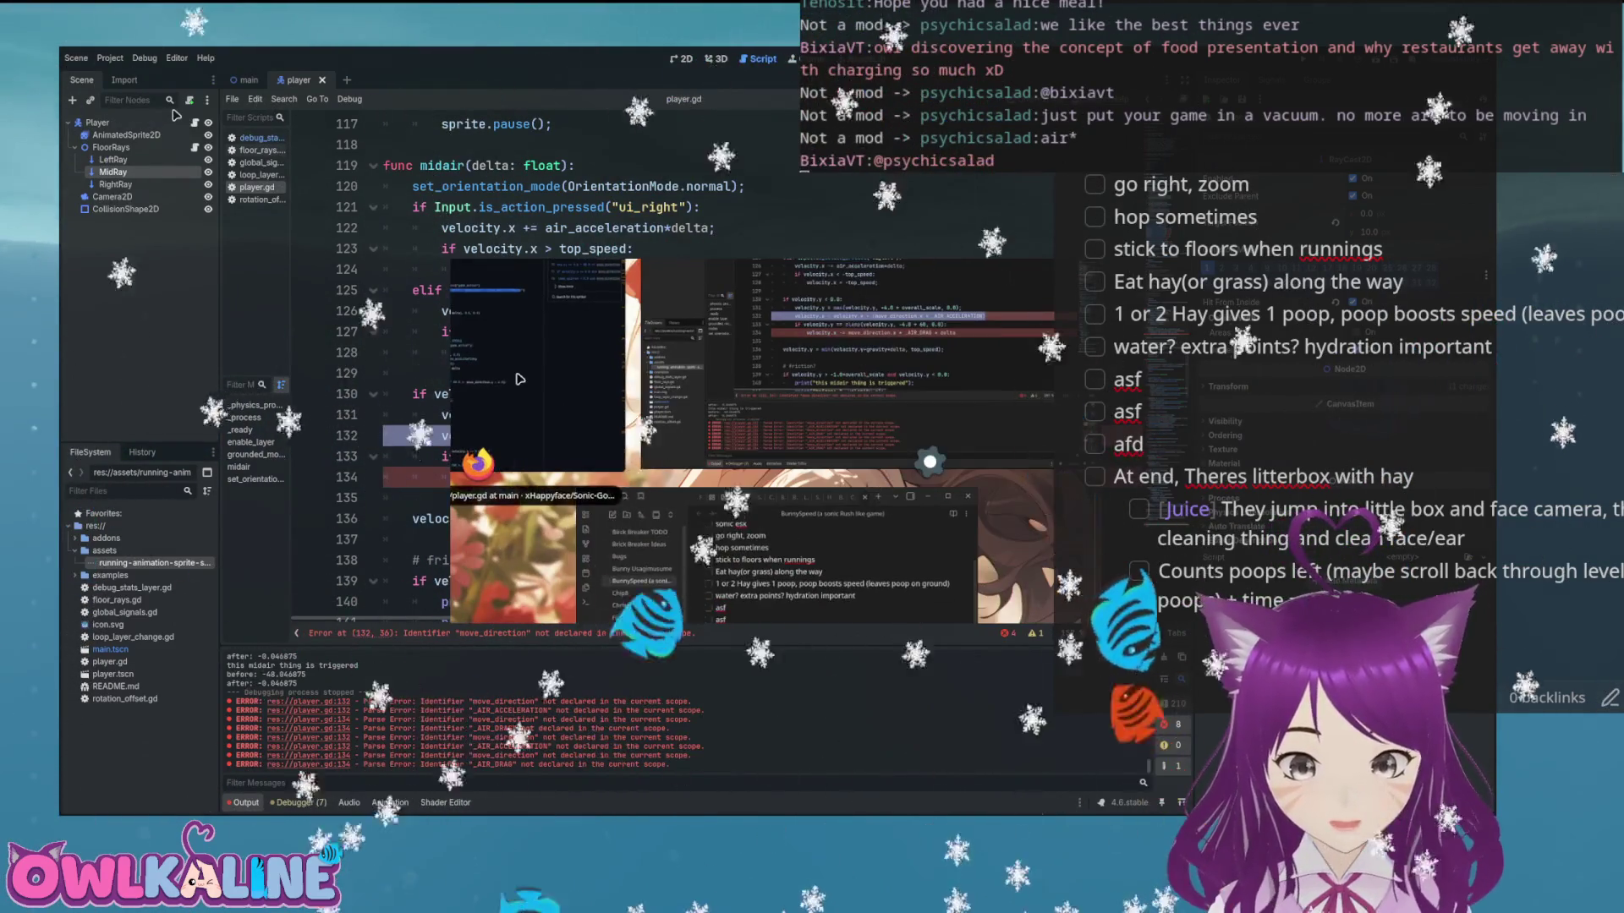
Study the reference player.gd's air acceleration and drag lines, then return to the Godot script
click(519, 379)
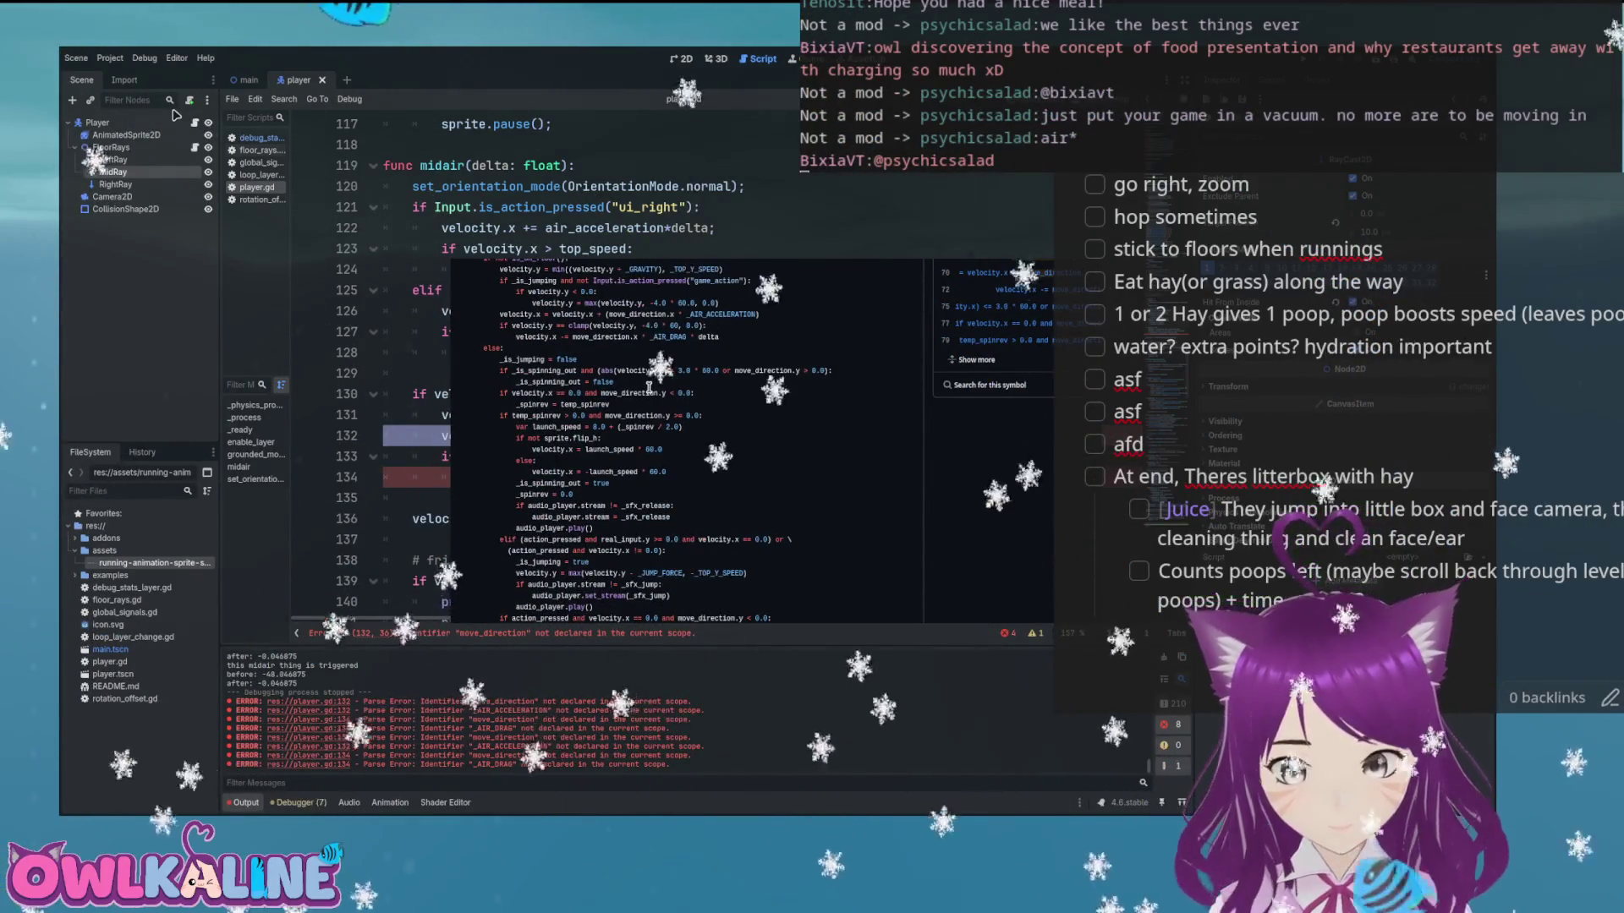
click(522, 337)
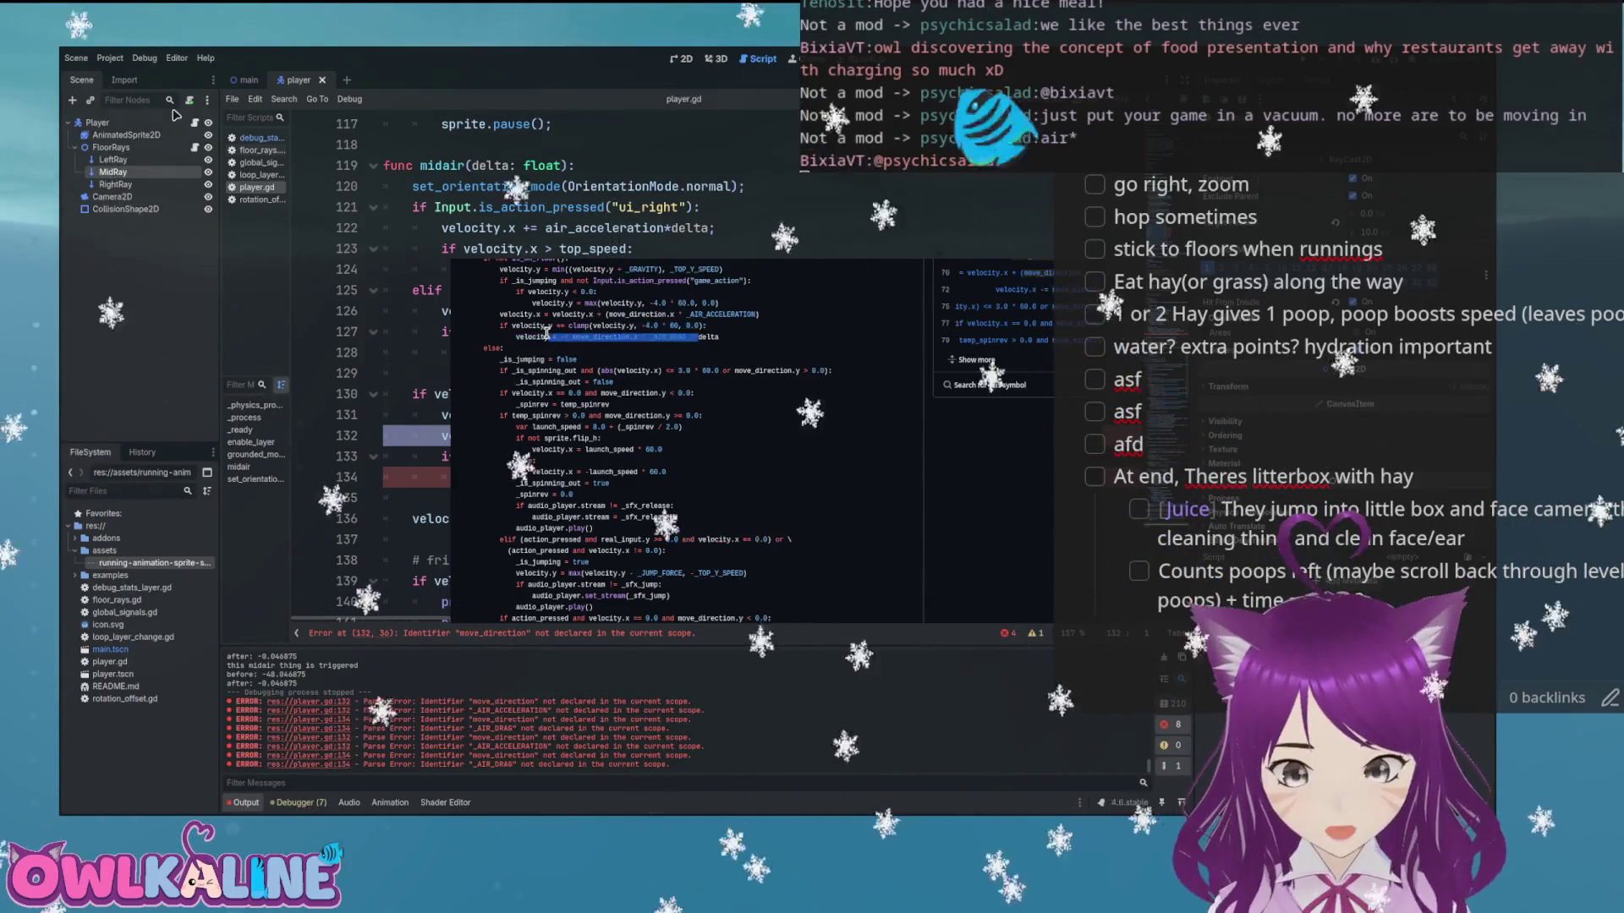
key(Down)
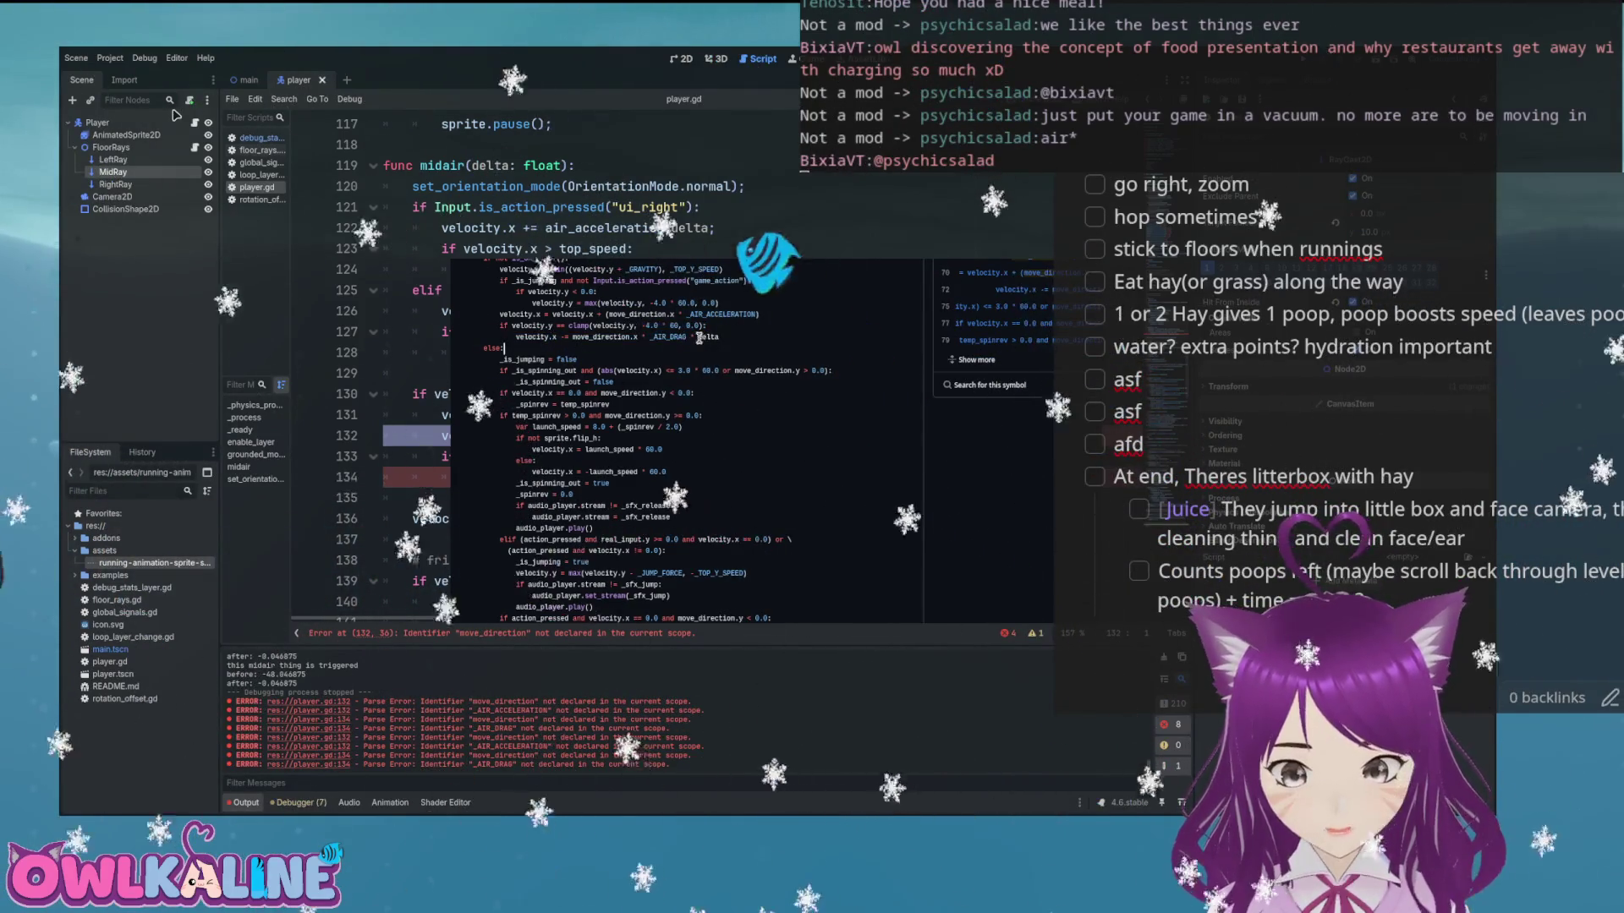
key(Up)
key(Up)
key(Up)
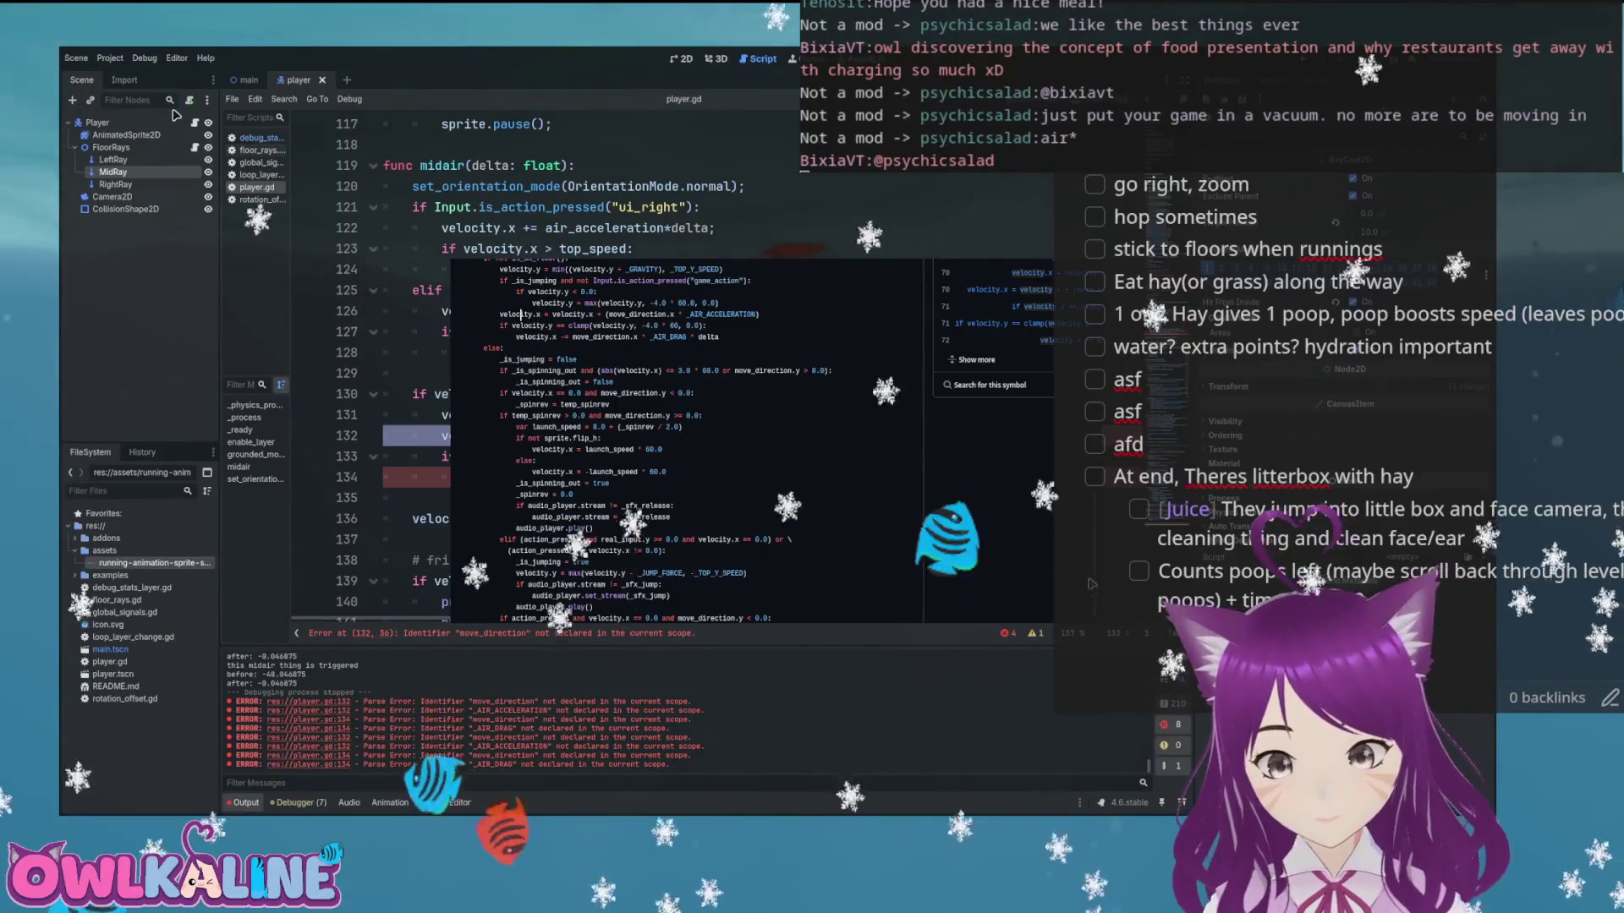
click(627, 456)
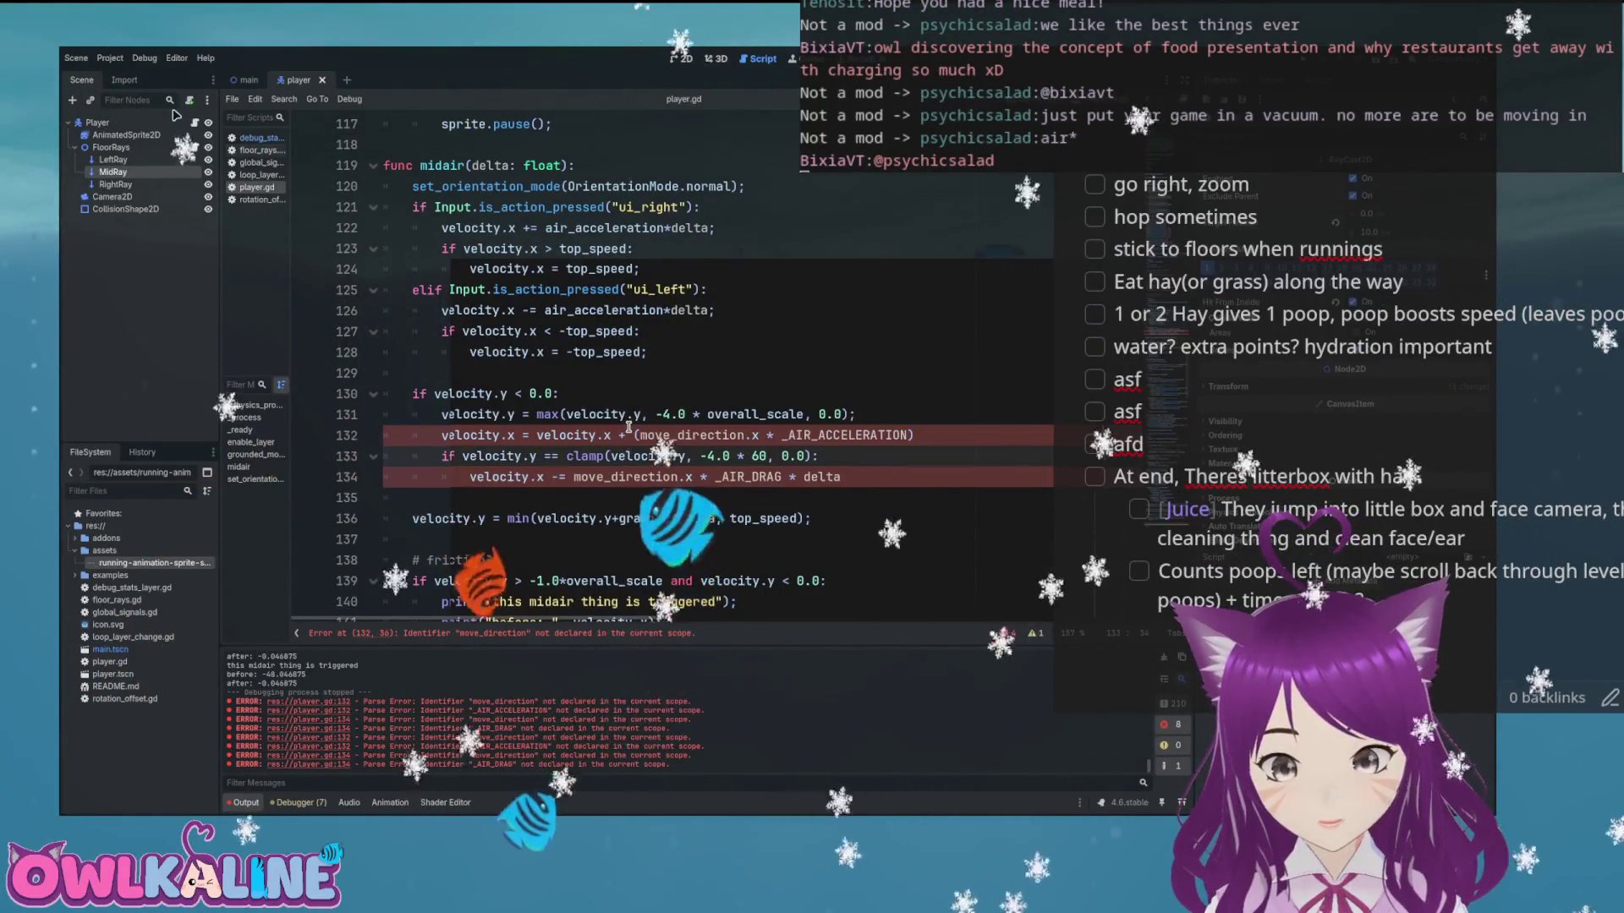
Move the upward-velocity check and its max line to the start of midair()
scroll(627, 428, down, 1)
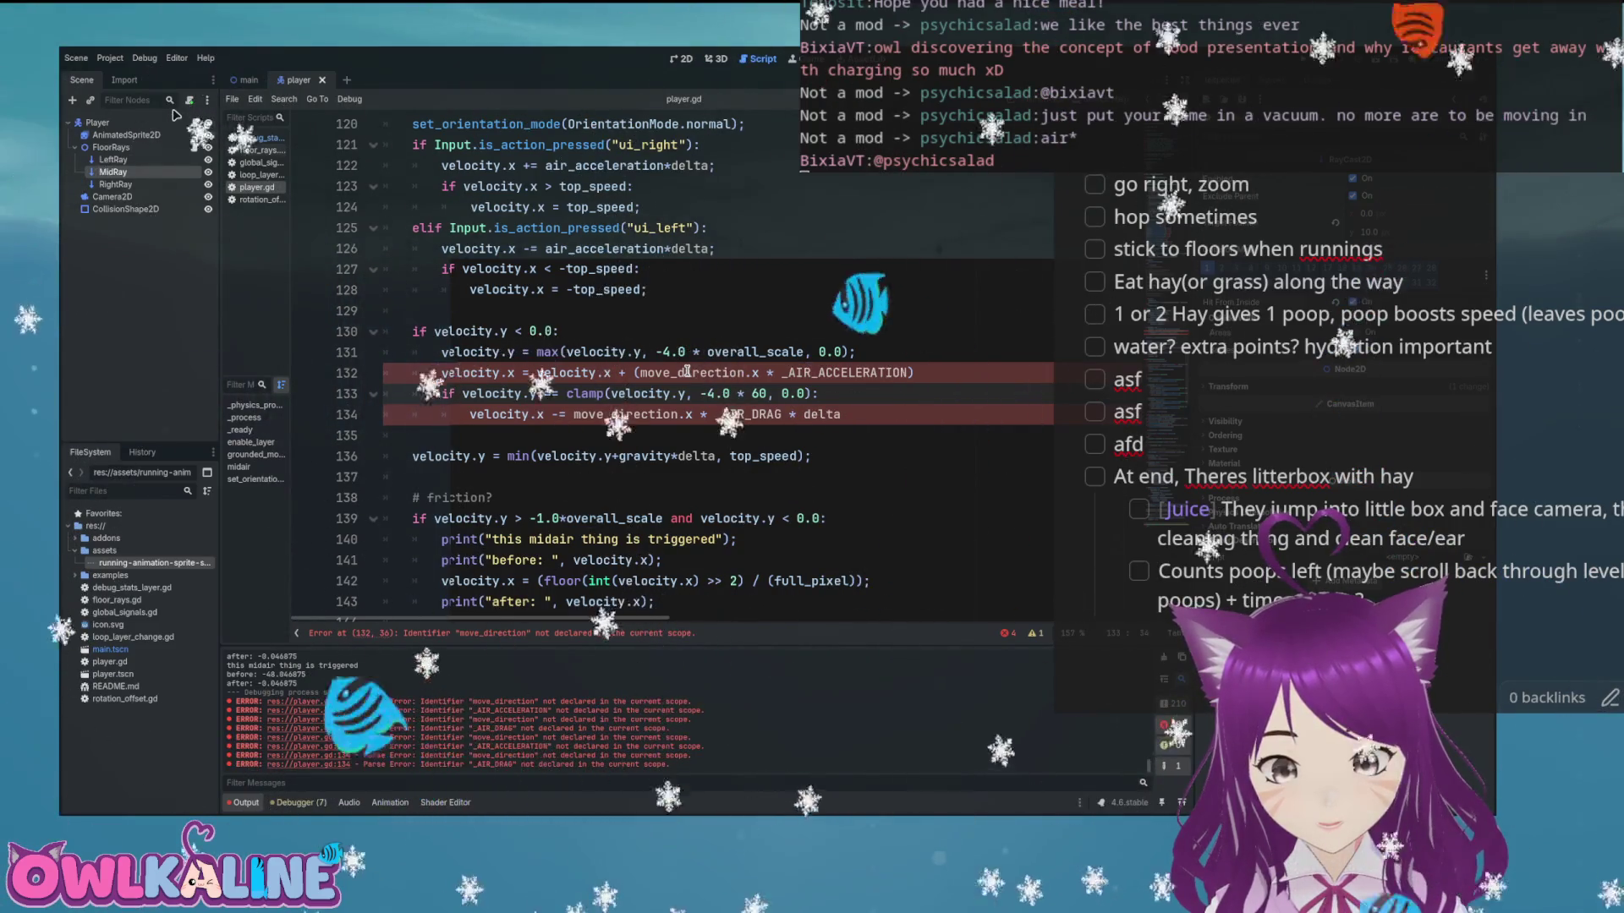
drag(856, 352, 385, 331)
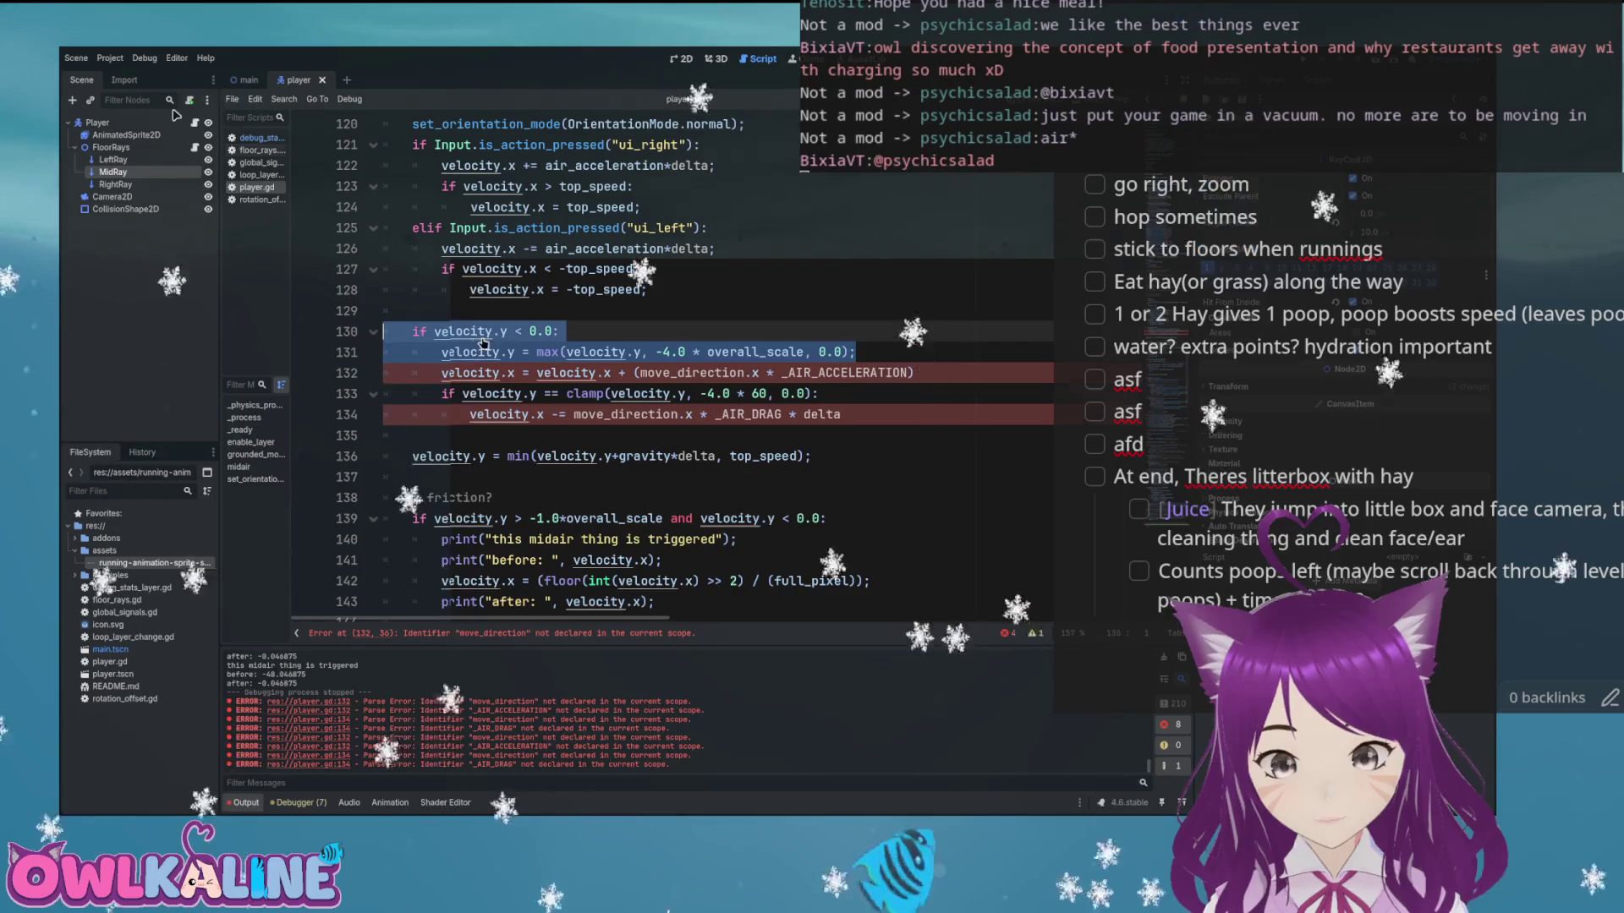
key(BackSpace)
scroll(483, 338, up, 2)
key(ctrl+z)
key(ctrl+z)
key(ctrl+z)
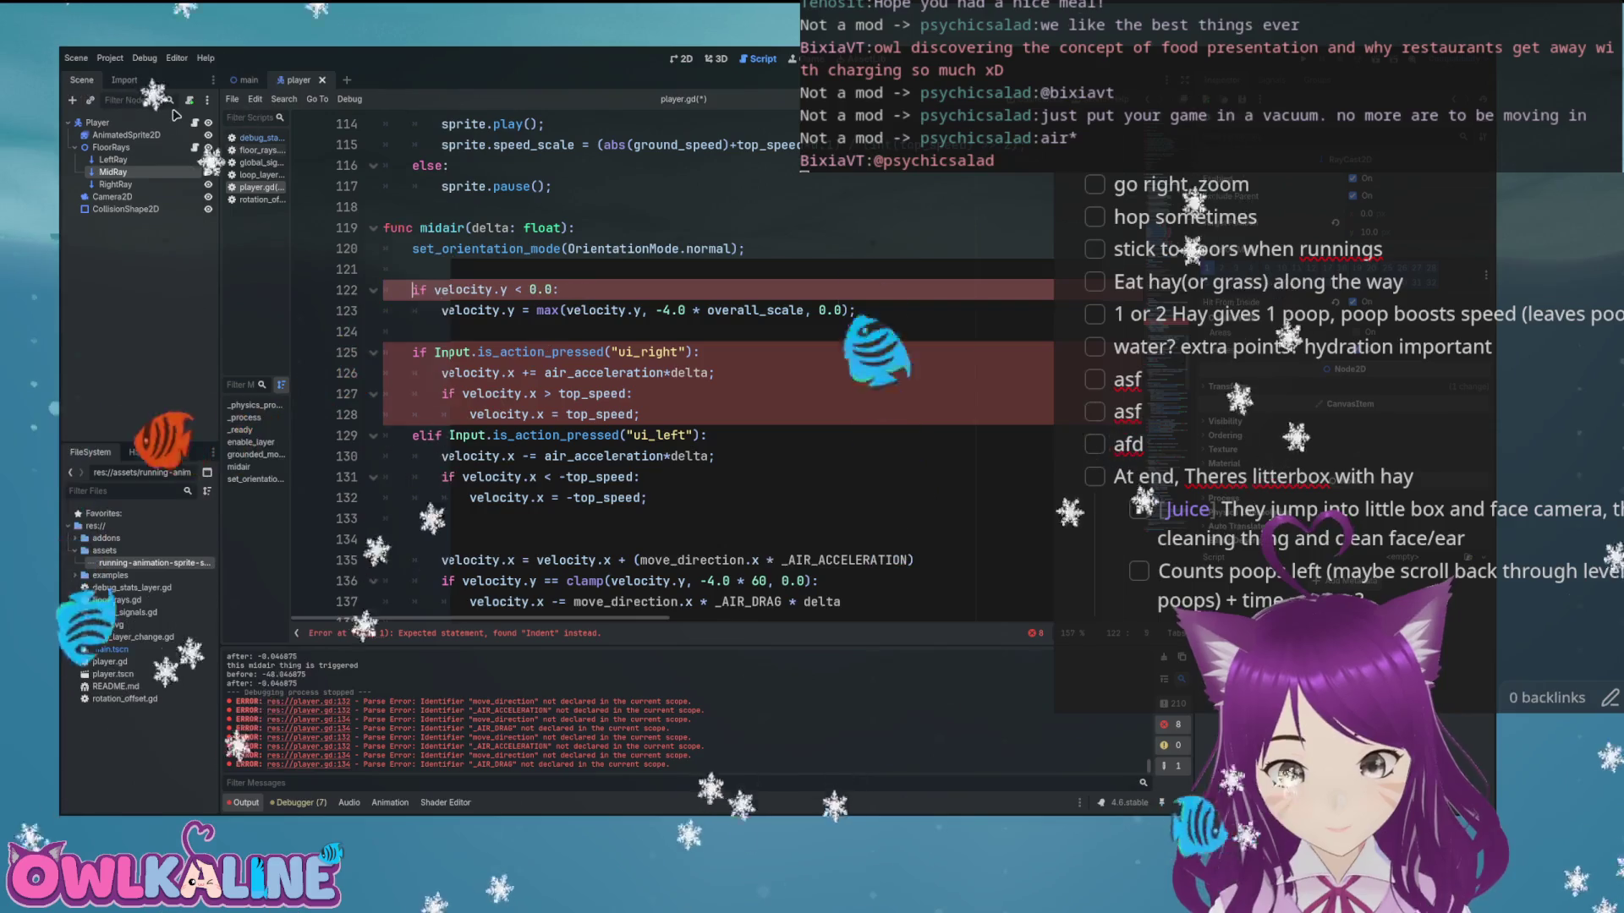
scroll(705, 274, down, 2)
Use overall_scale instead of 60 in the top_speed clamp and fix the drag line's indentation
click(697, 428)
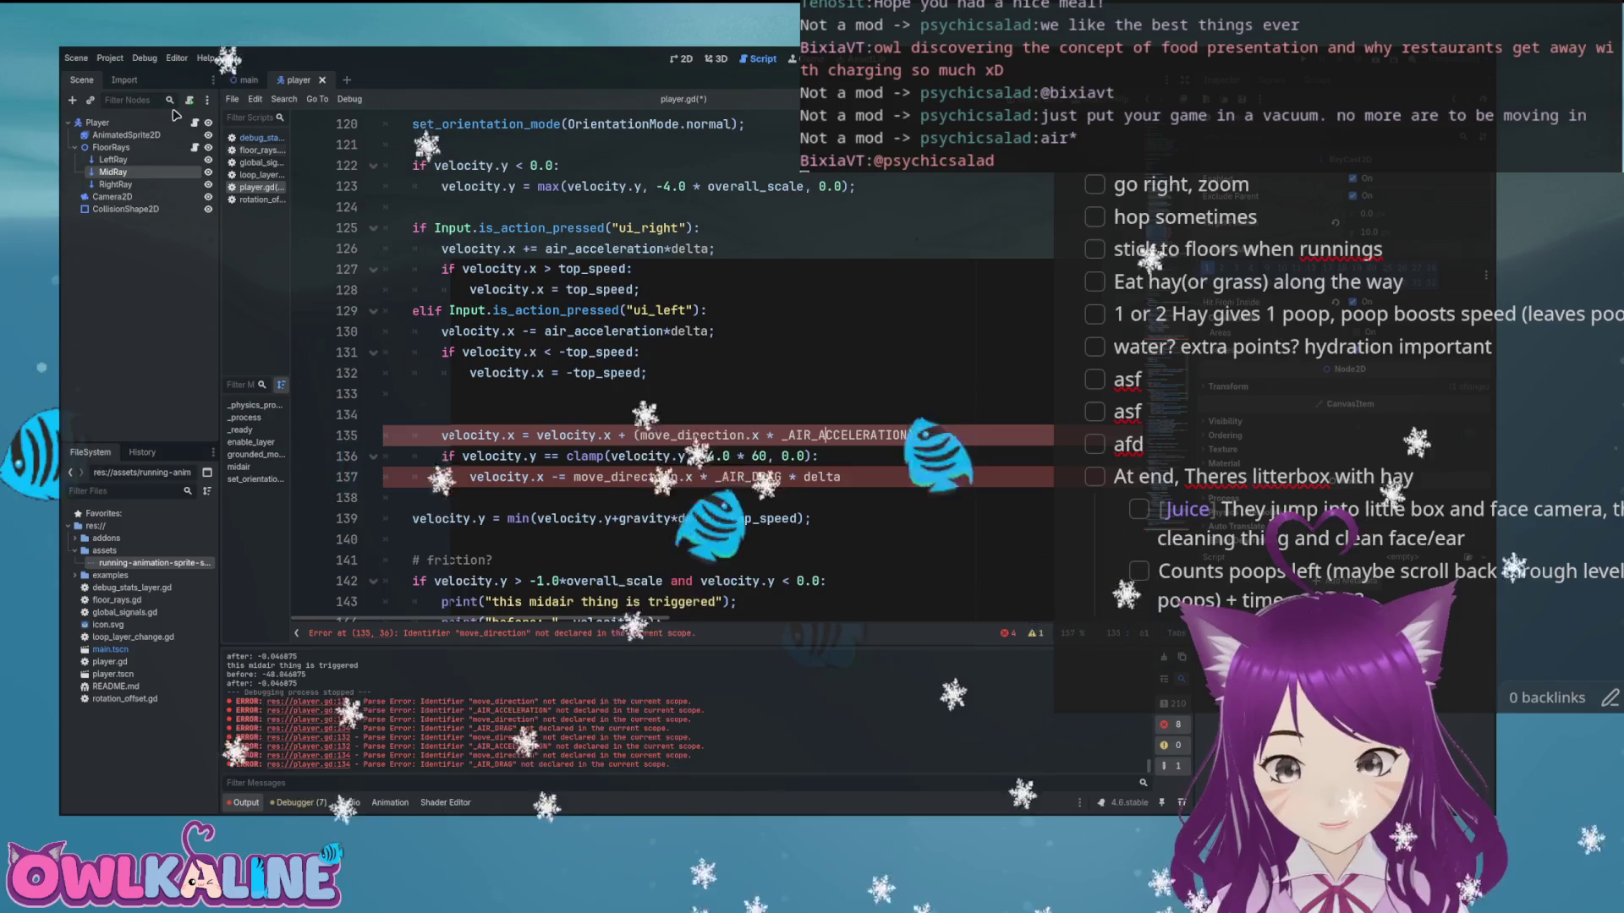
key(Down)
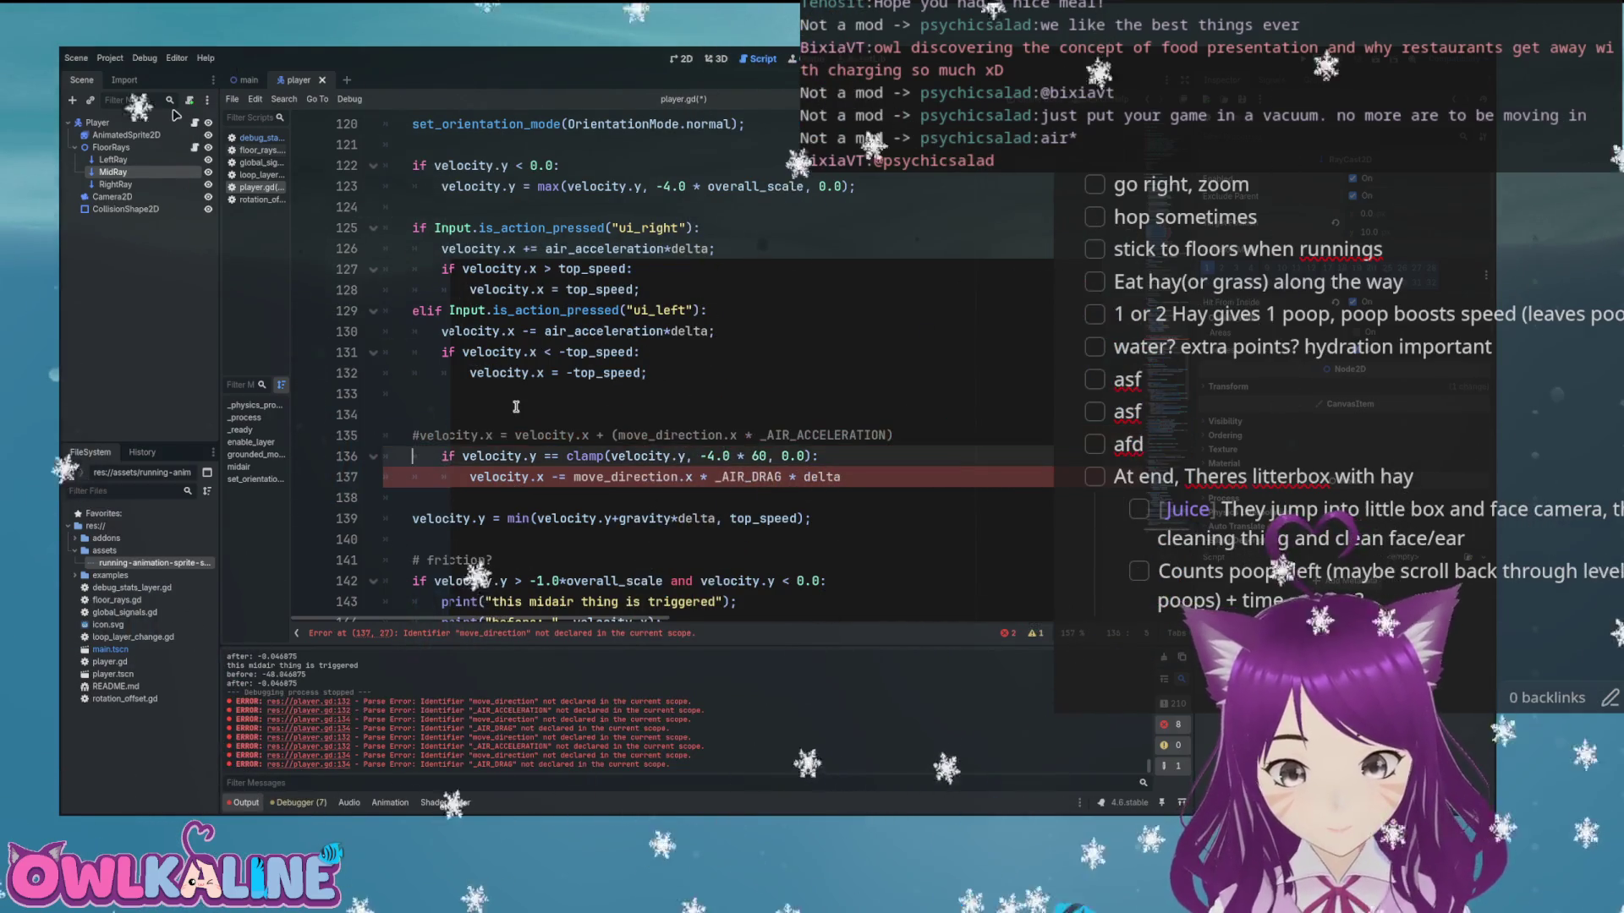
key(Left)
key(Left)
key(Left)
key(BackSpace)
key(BackSpace)
key(Return)
key(Down)
key(shift+Tab)
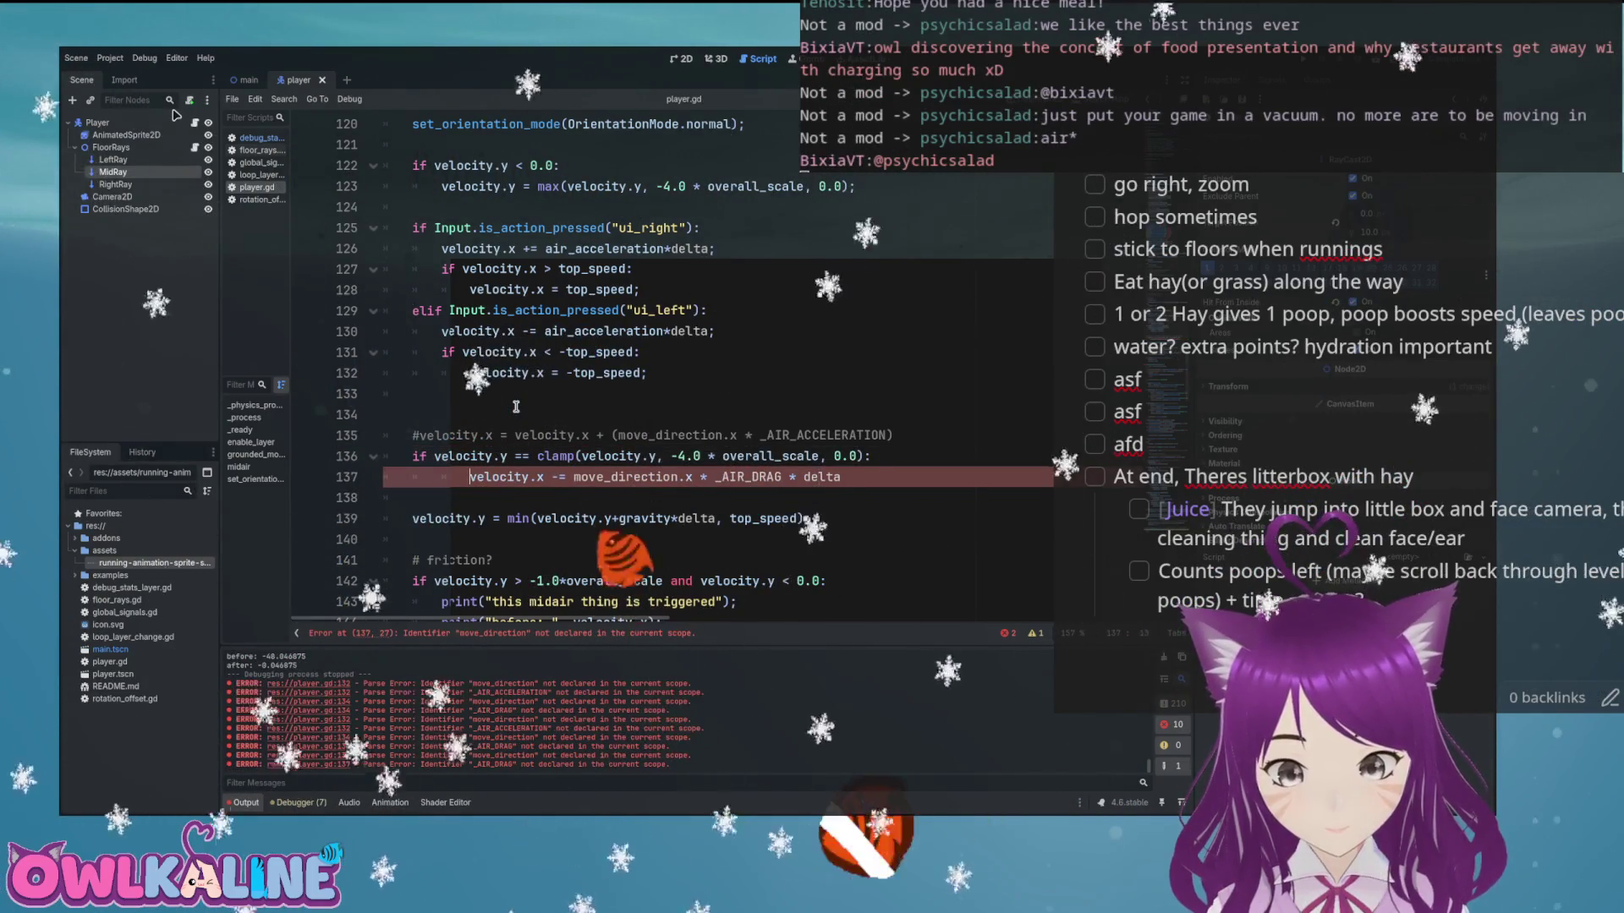
key(Left)
key(Left)
key(Left)
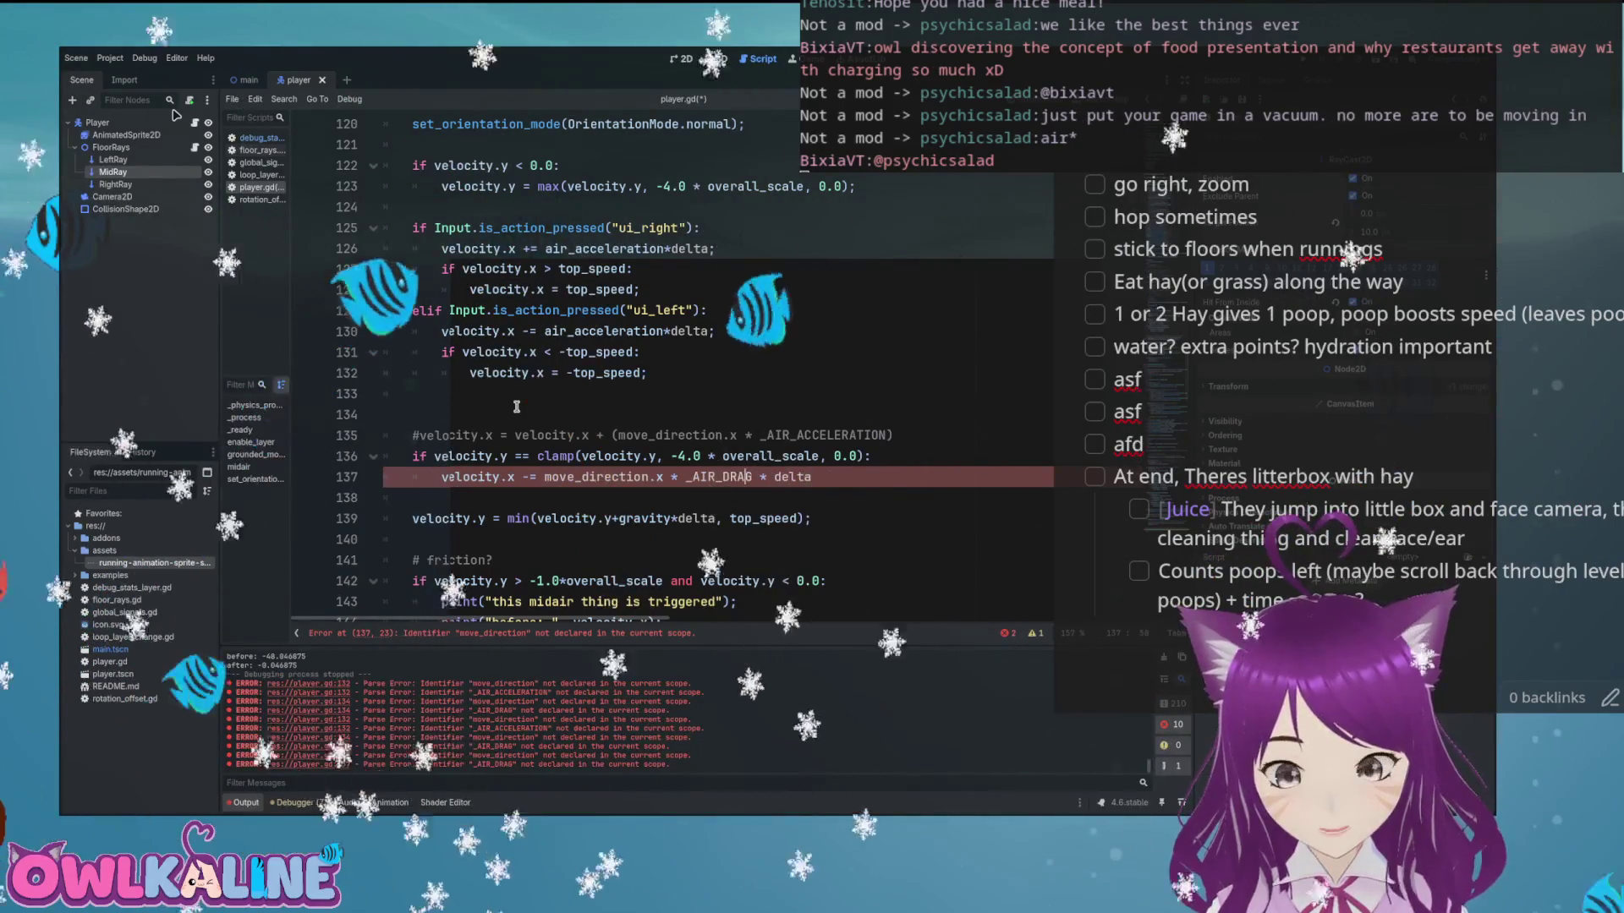
key(Left)
key(Left)
key(Left)
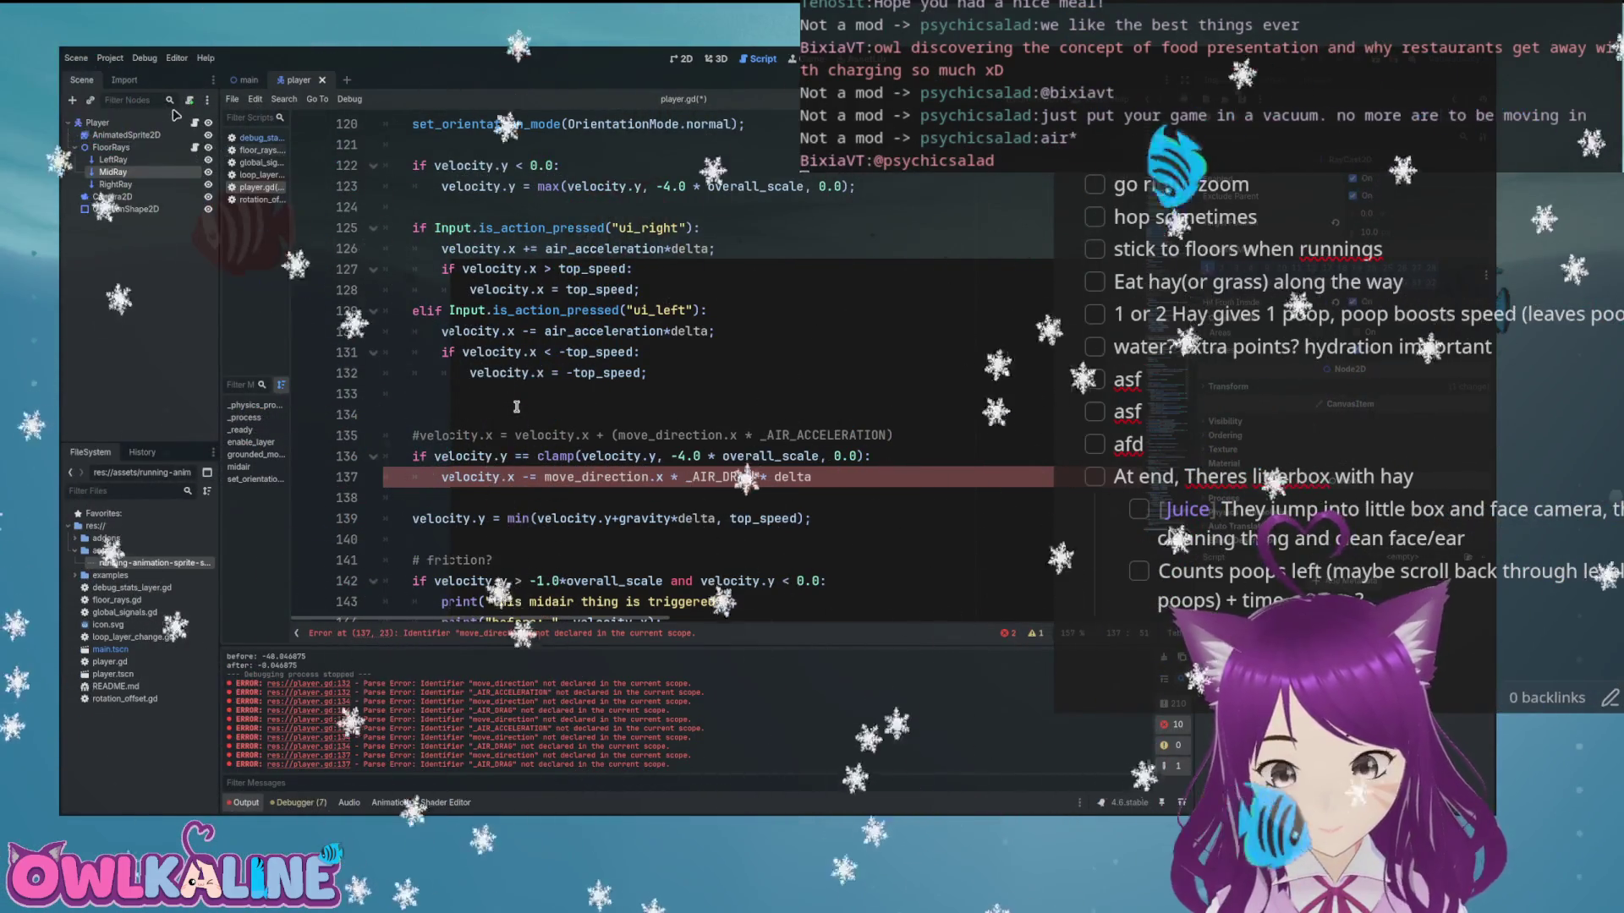
Add blank lines above the left/right input checks and save the script
click(518, 229)
key(Up)
key(Return)
key(Return)
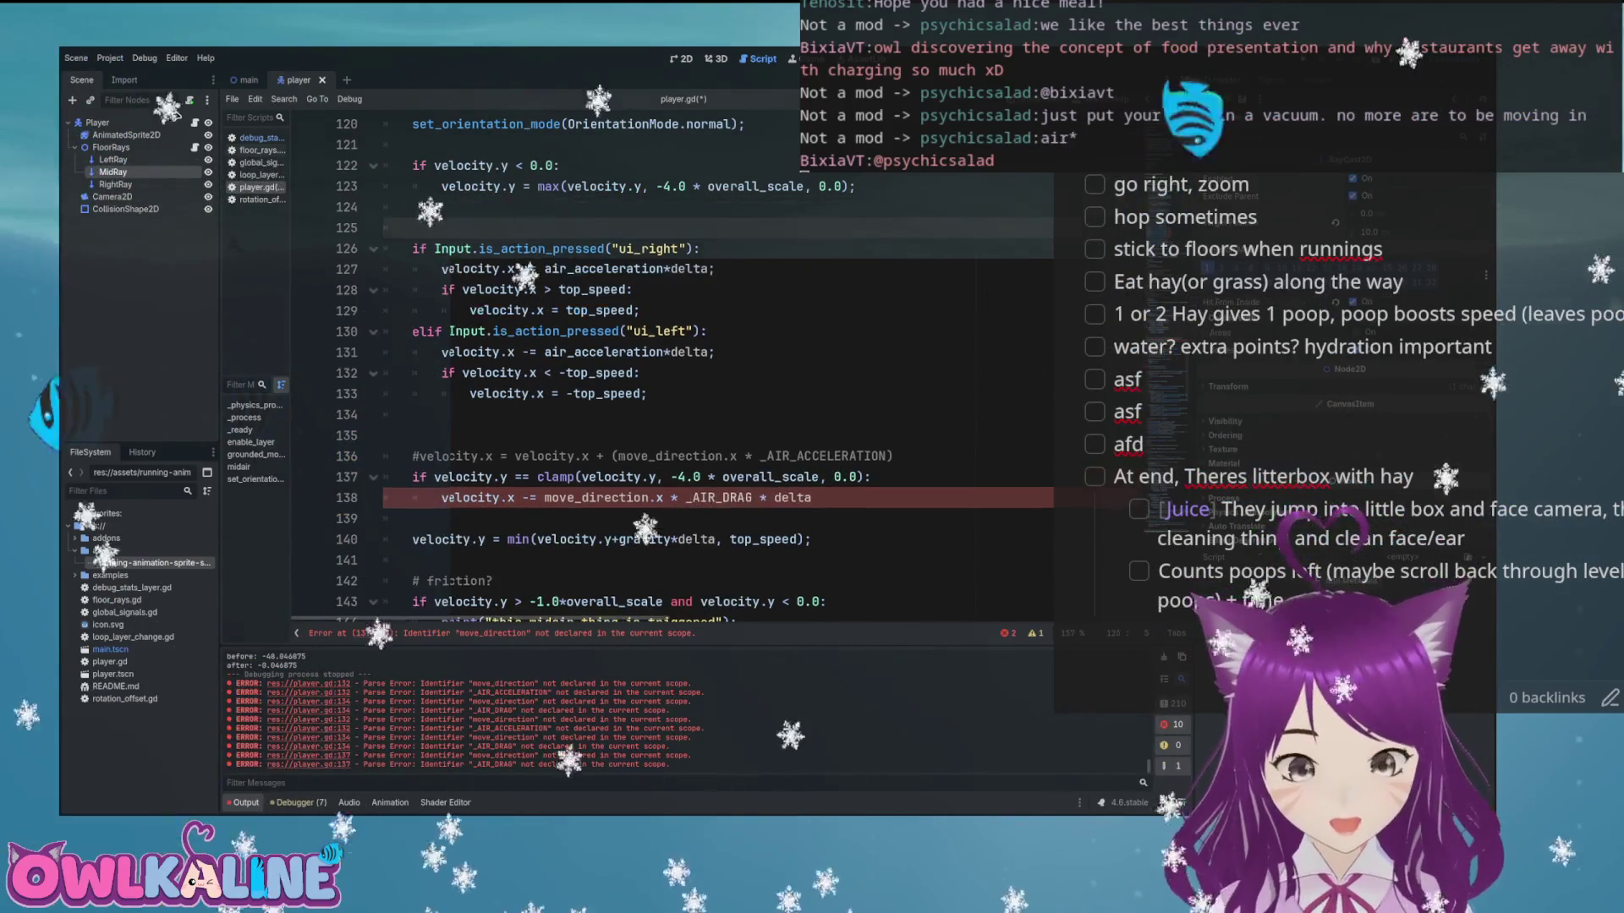
key(Up)
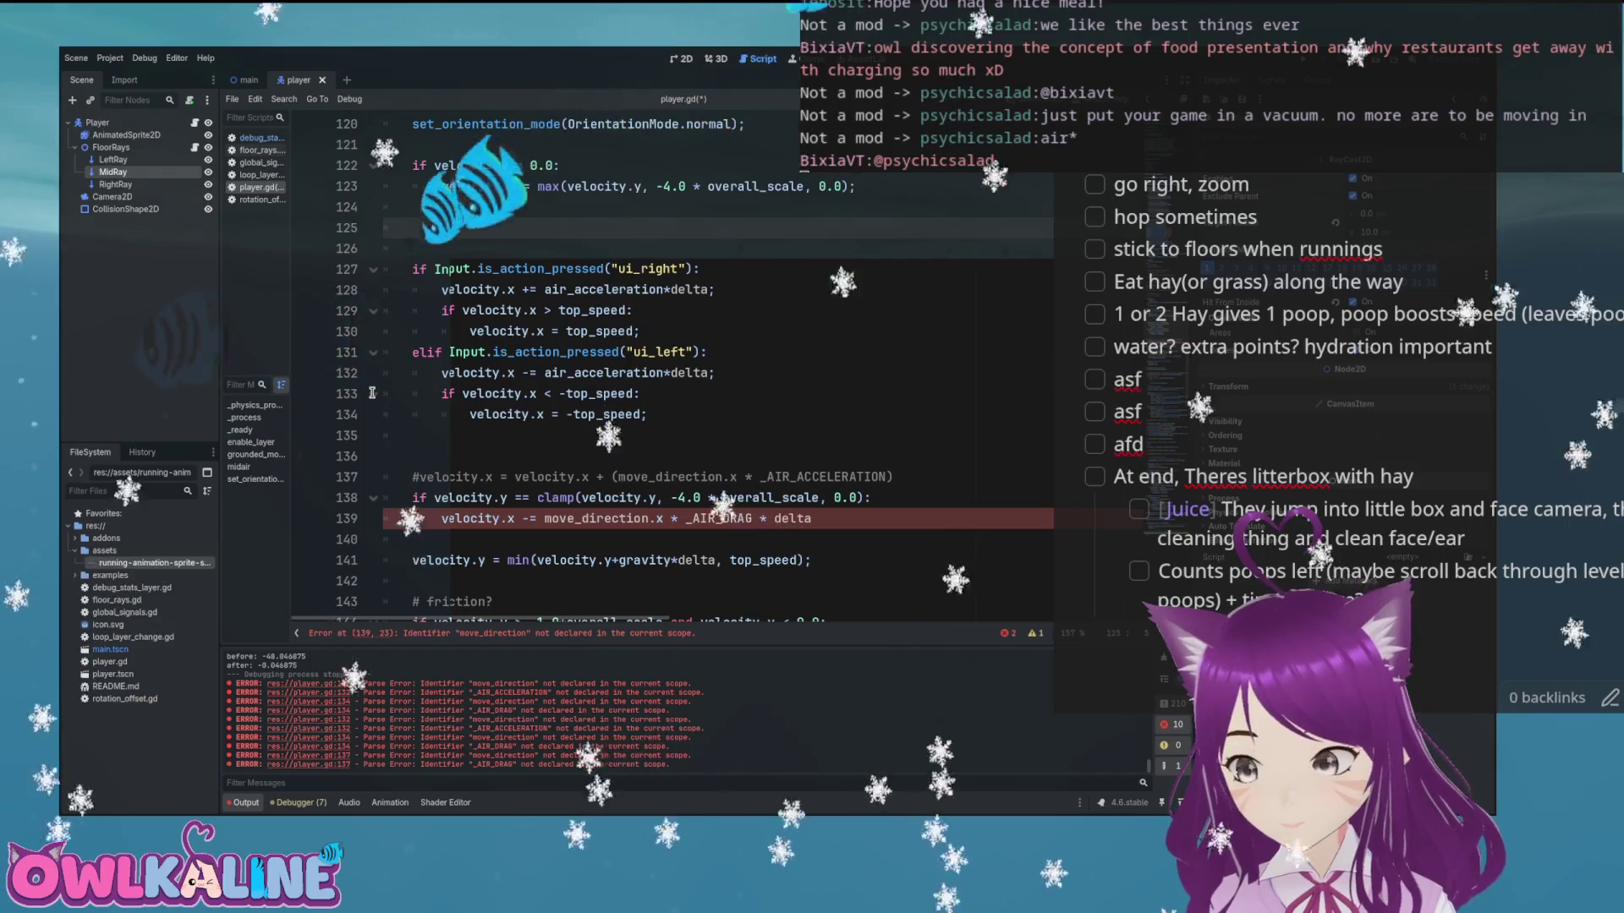
key(Down)
key(Down)
key(Down)
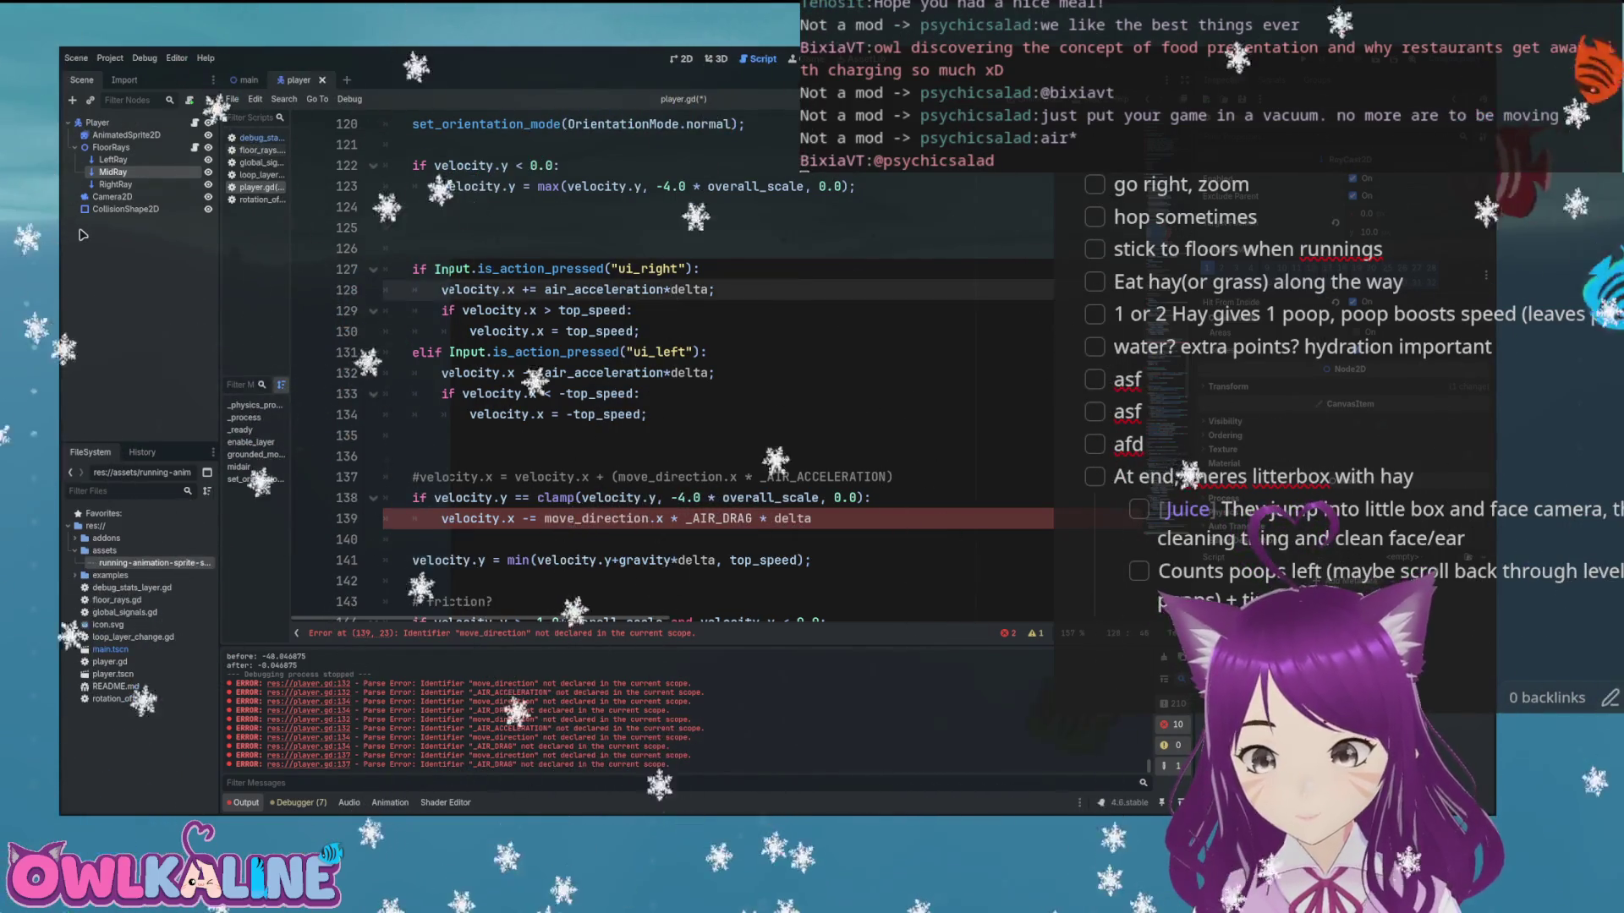
key(Up)
key(Up)
key(Up)
scroll(682, 292, up, 2)
scroll(718, 315, down, 1)
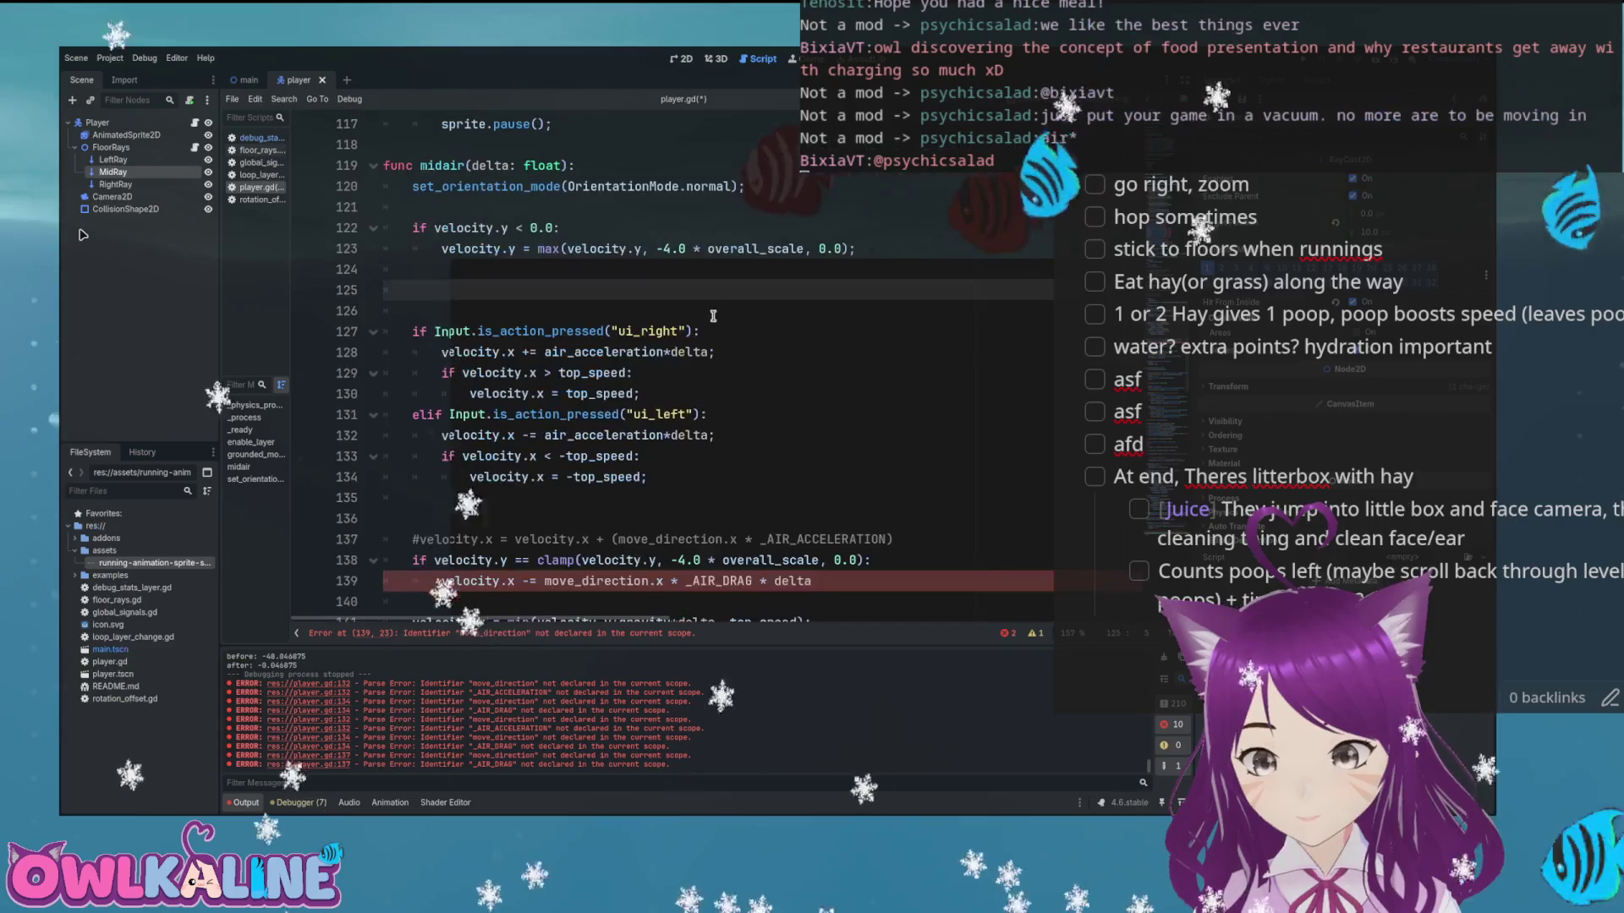
scroll(484, 277, down, 1)
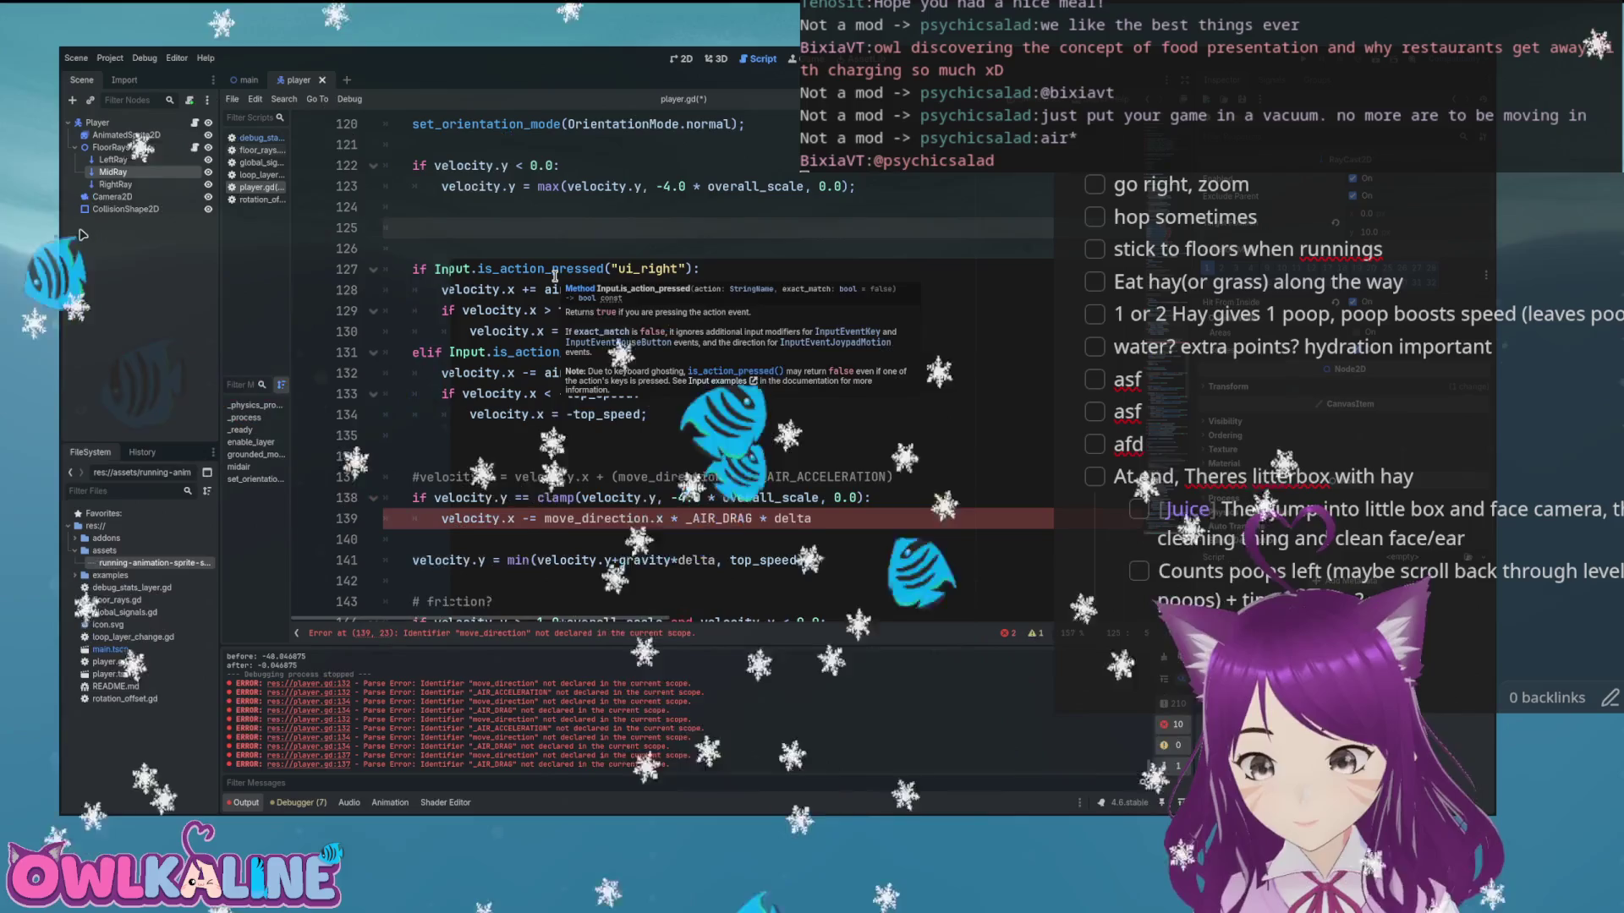
key(Up)
key(Up)
key(Down)
key(Down)
key(ctrl+s)
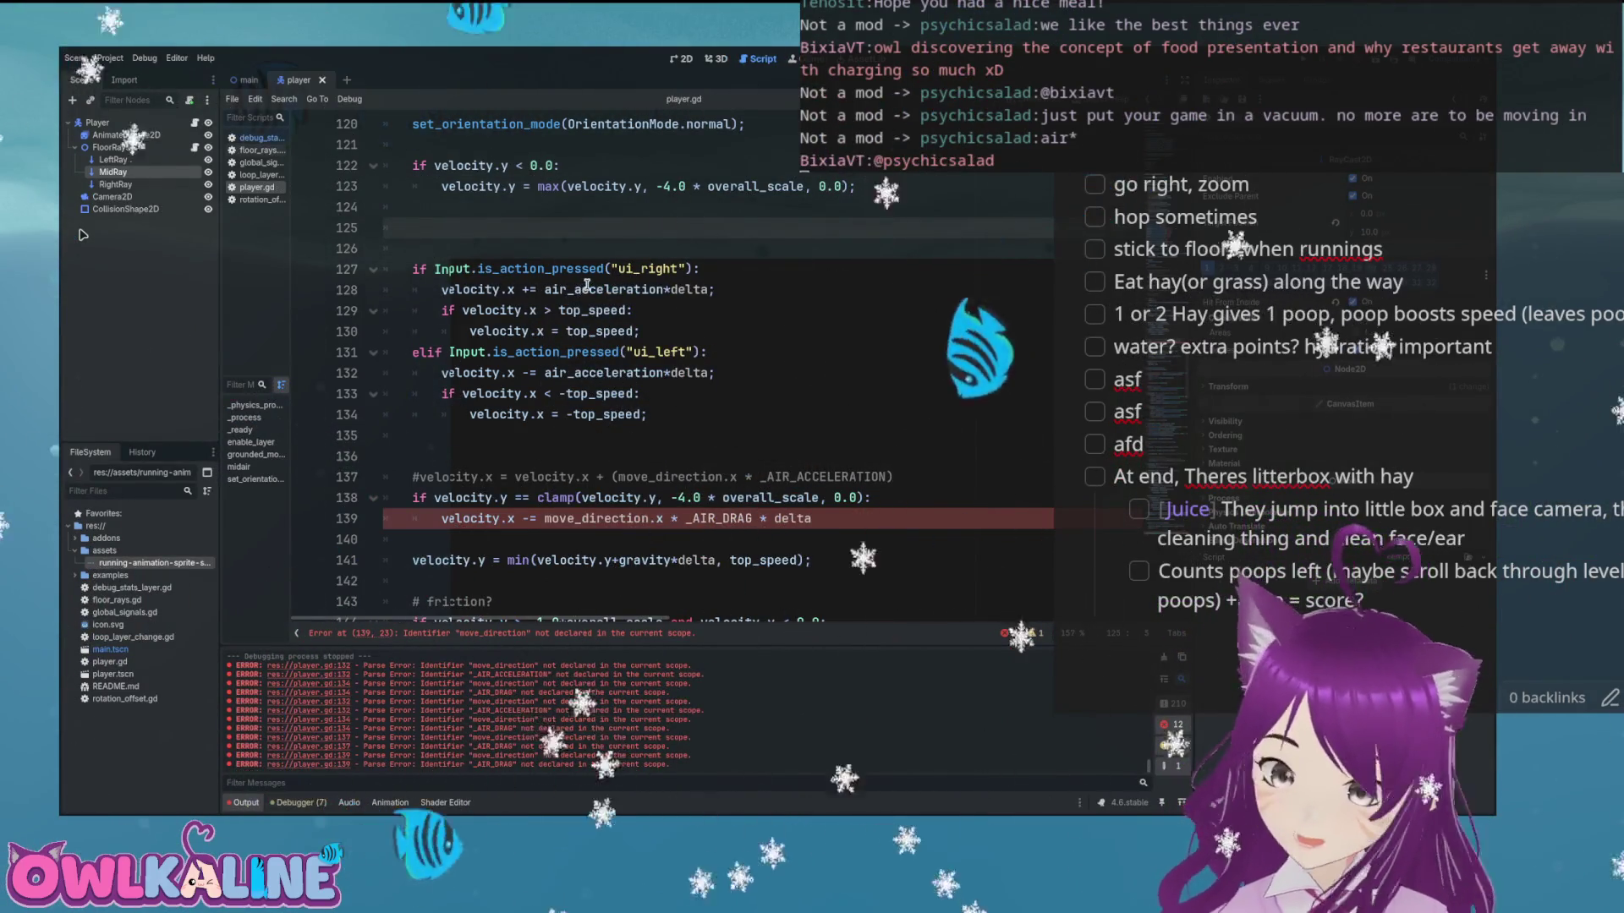
key(BackSpace)
key(BackSpace)
key(BackSpace)
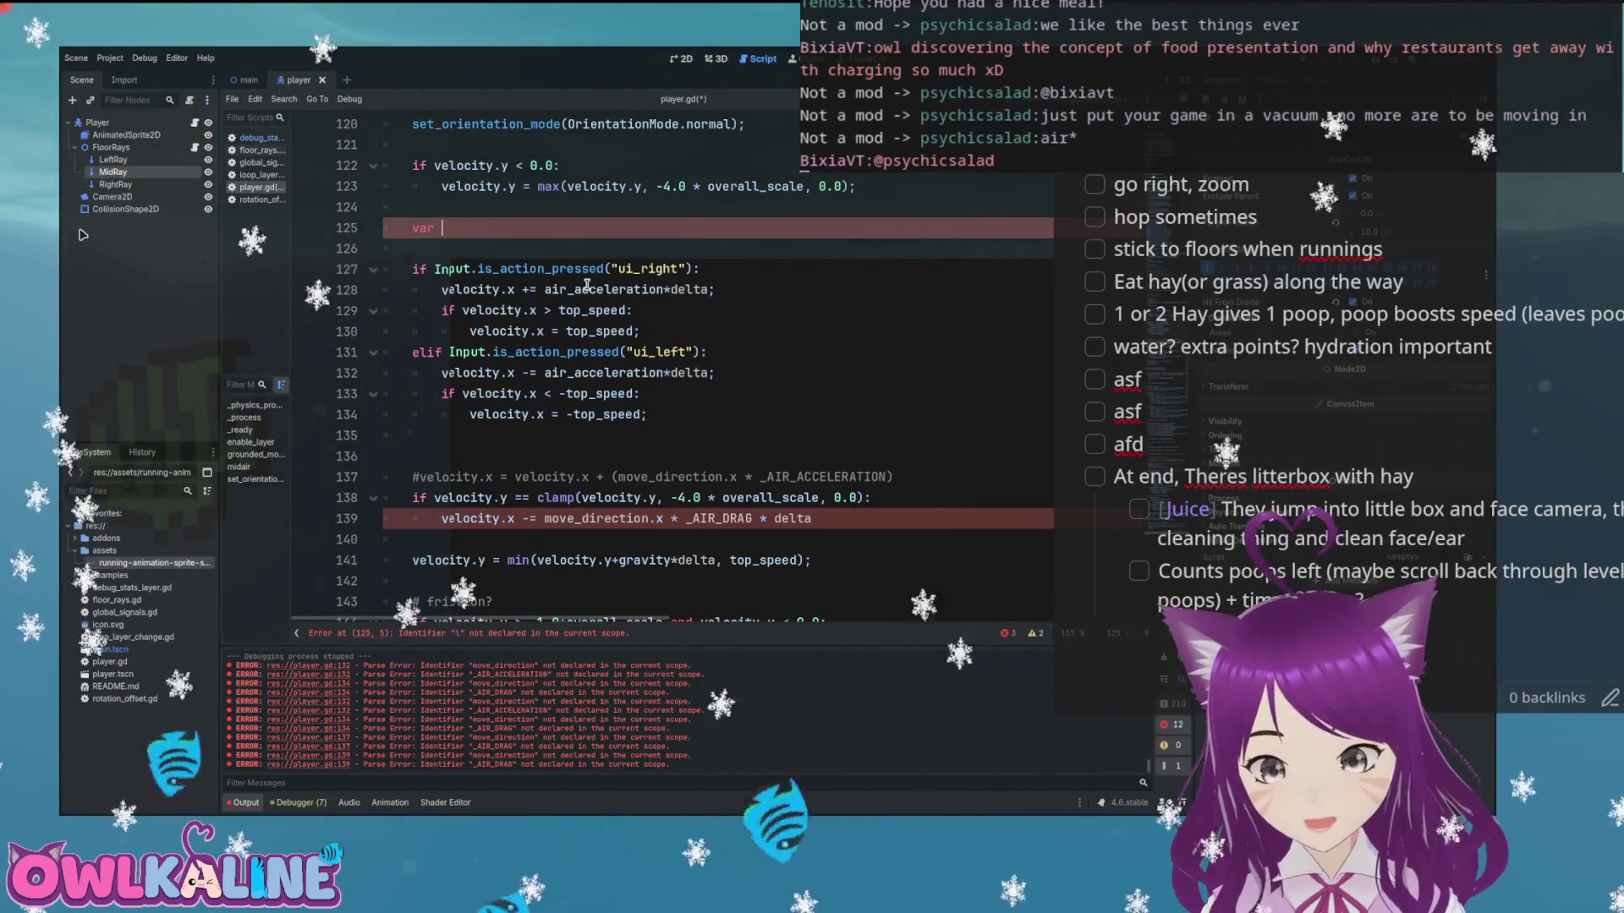
Declare var movedirection: Vector2 = Vector2(0.0, 0.0); at the top of midair()
text(var movedirect)
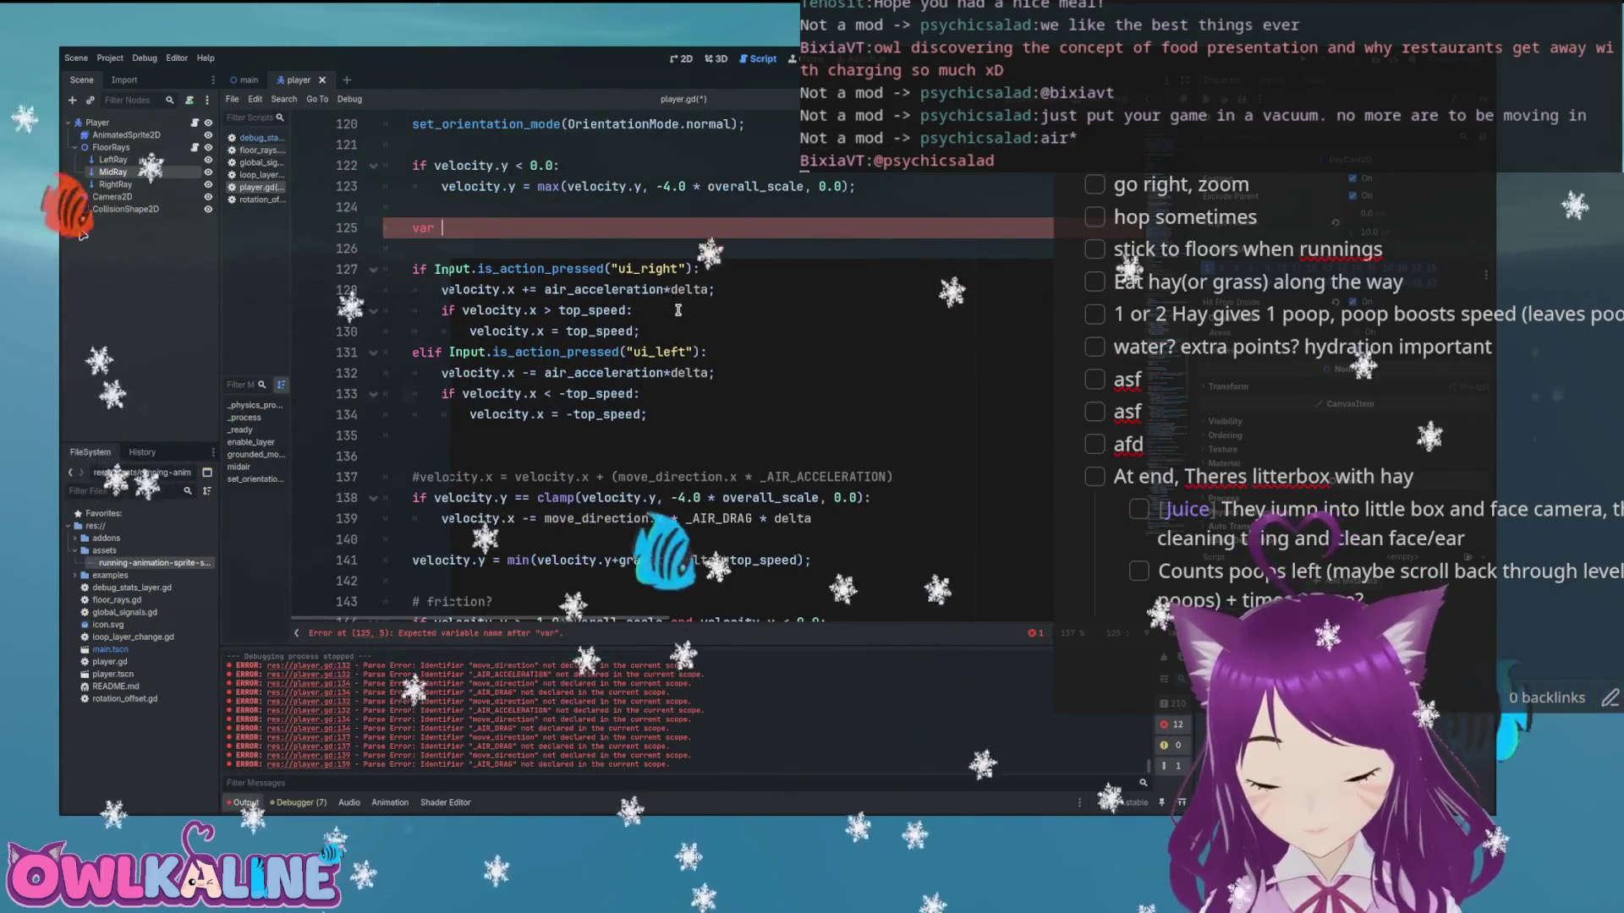
text(ion:)
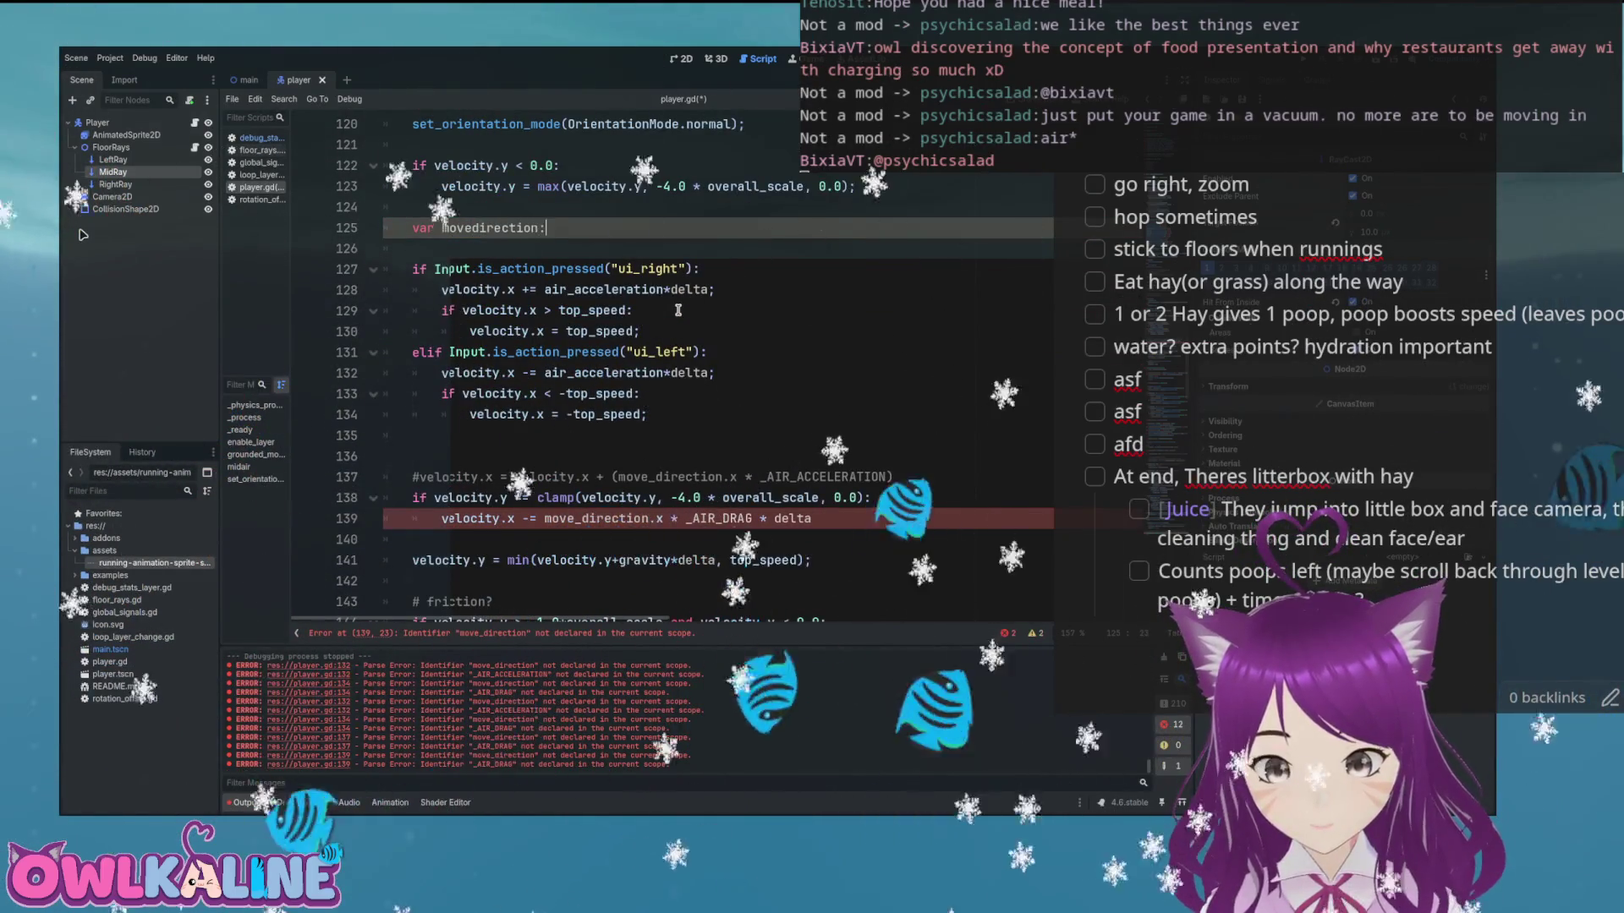
text( Vector2 = Vec)
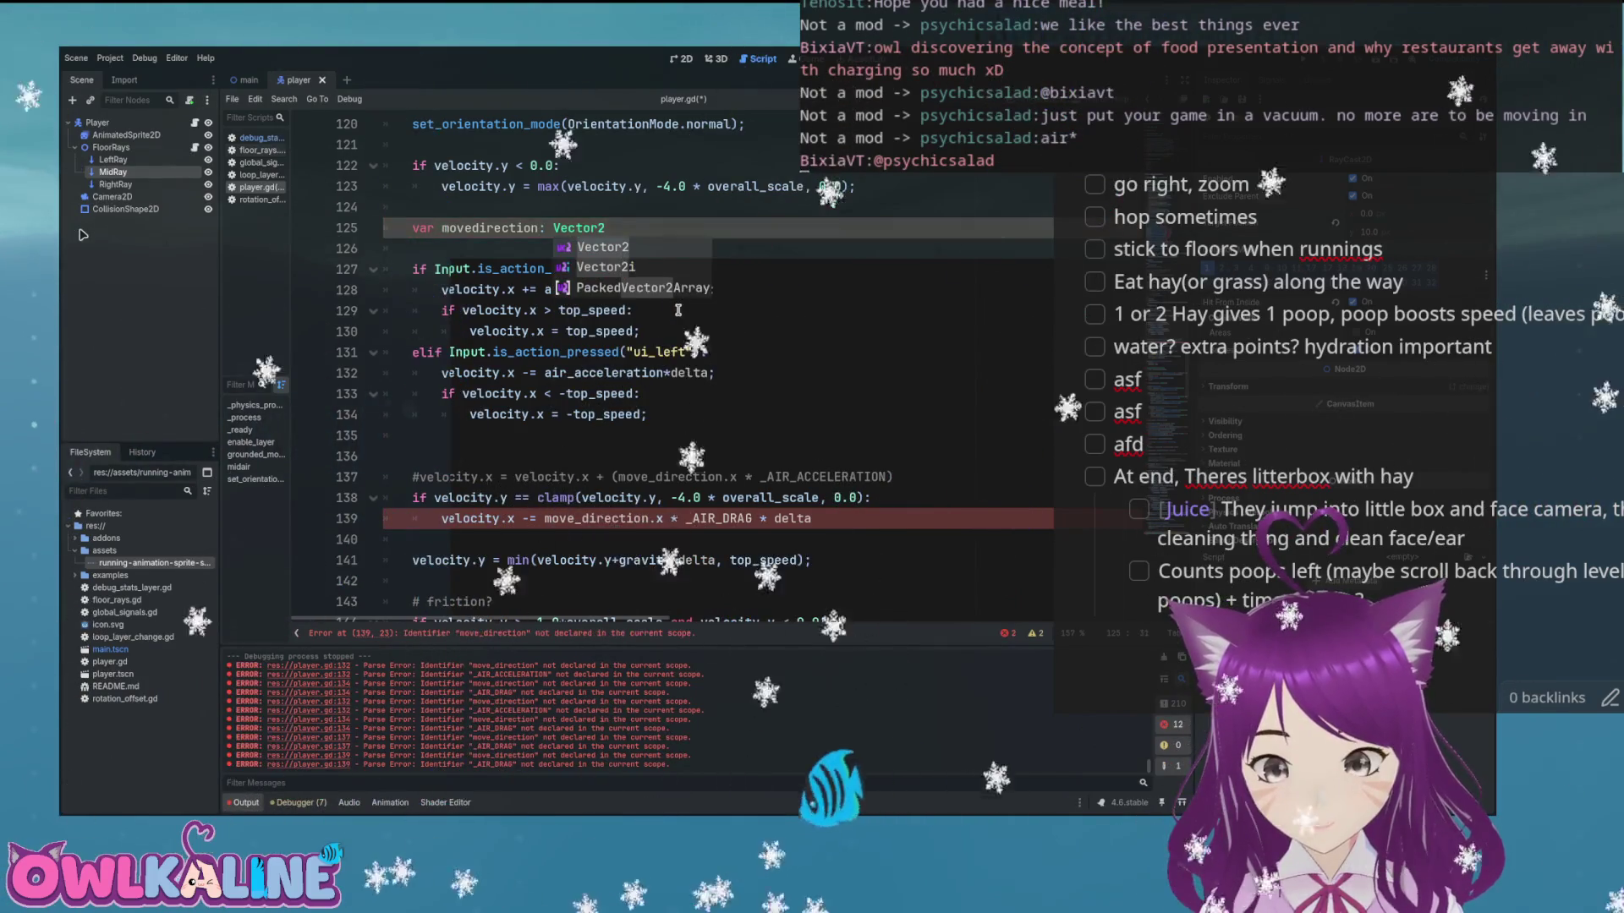
key(Return)
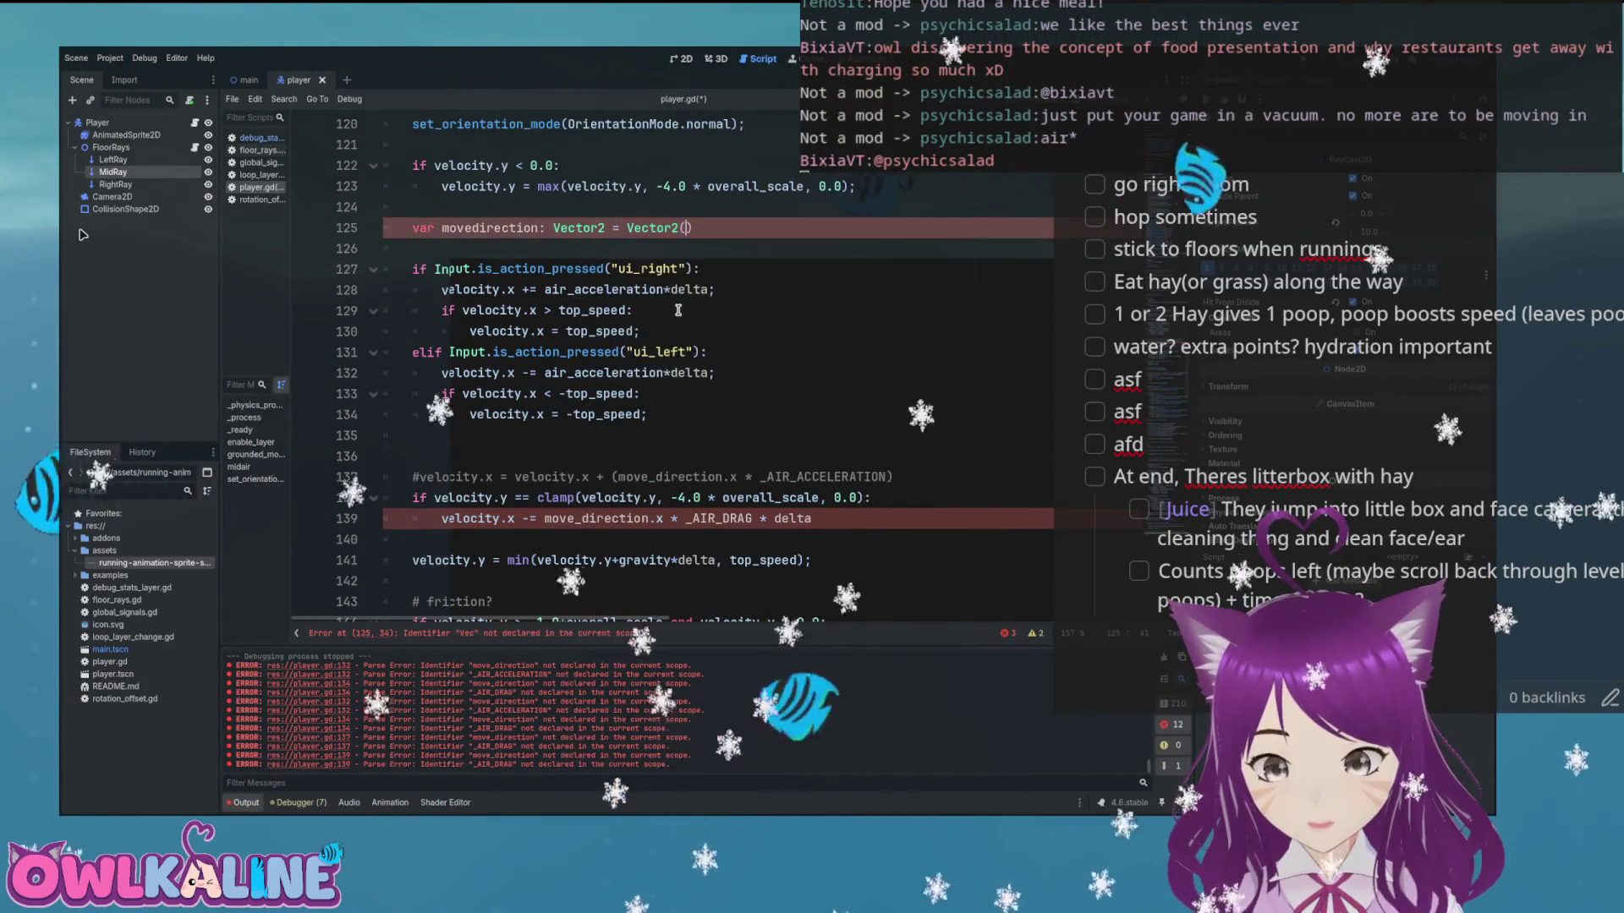
text(0.0, 0.0))
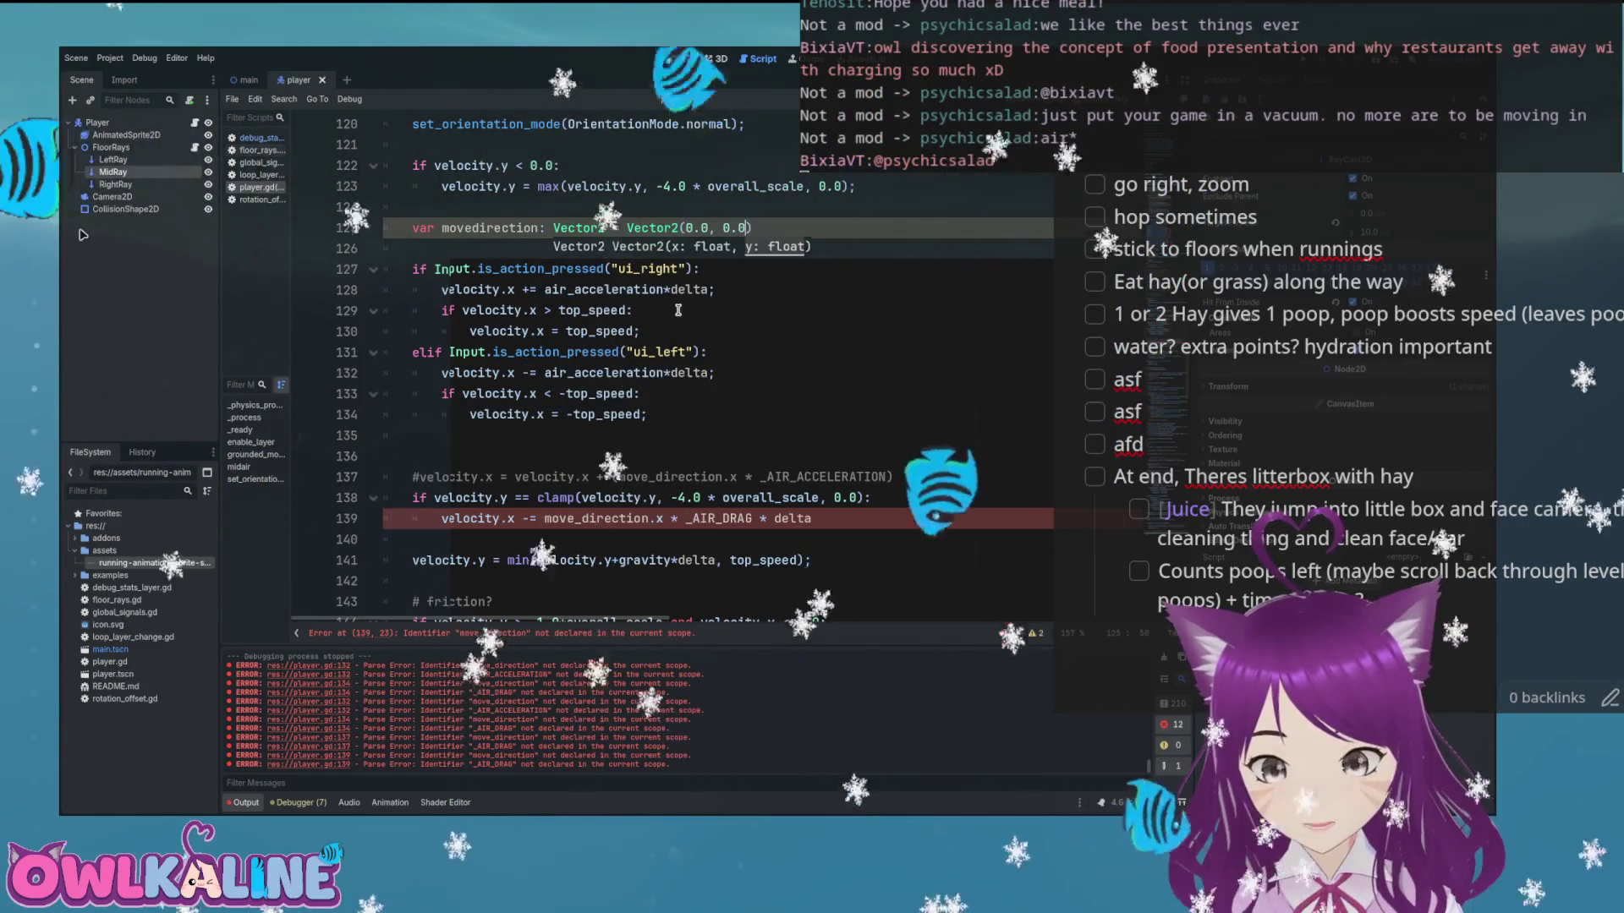
text(;)
key(Down)
key(Down)
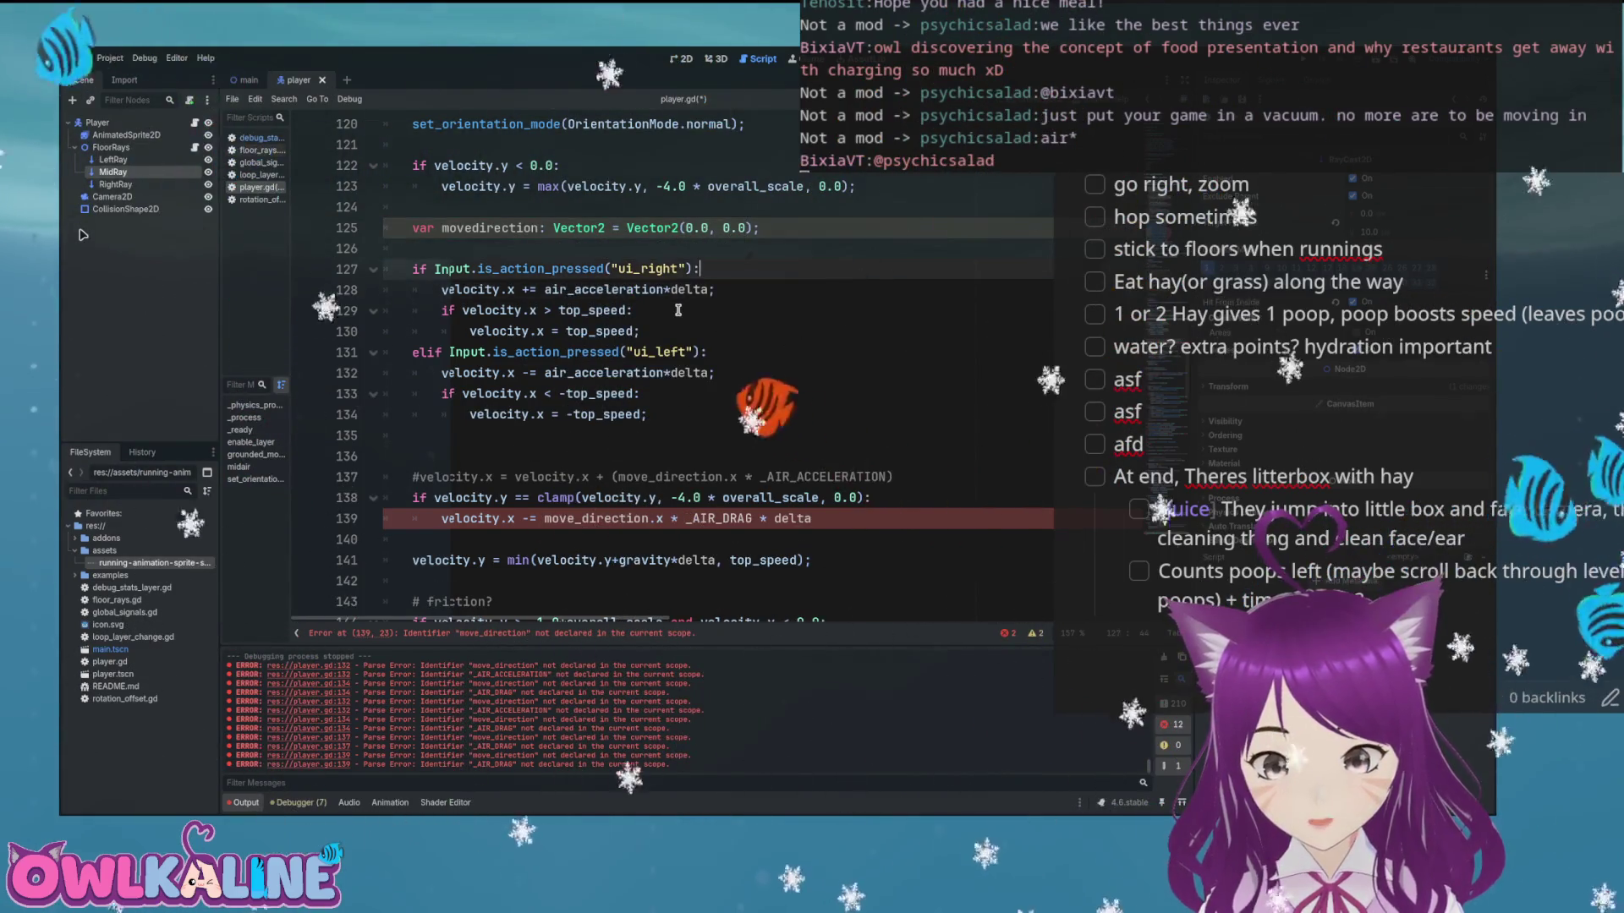
Make the right-input branch set move_direction.x += 1.0
key(Return)
text(move_direc)
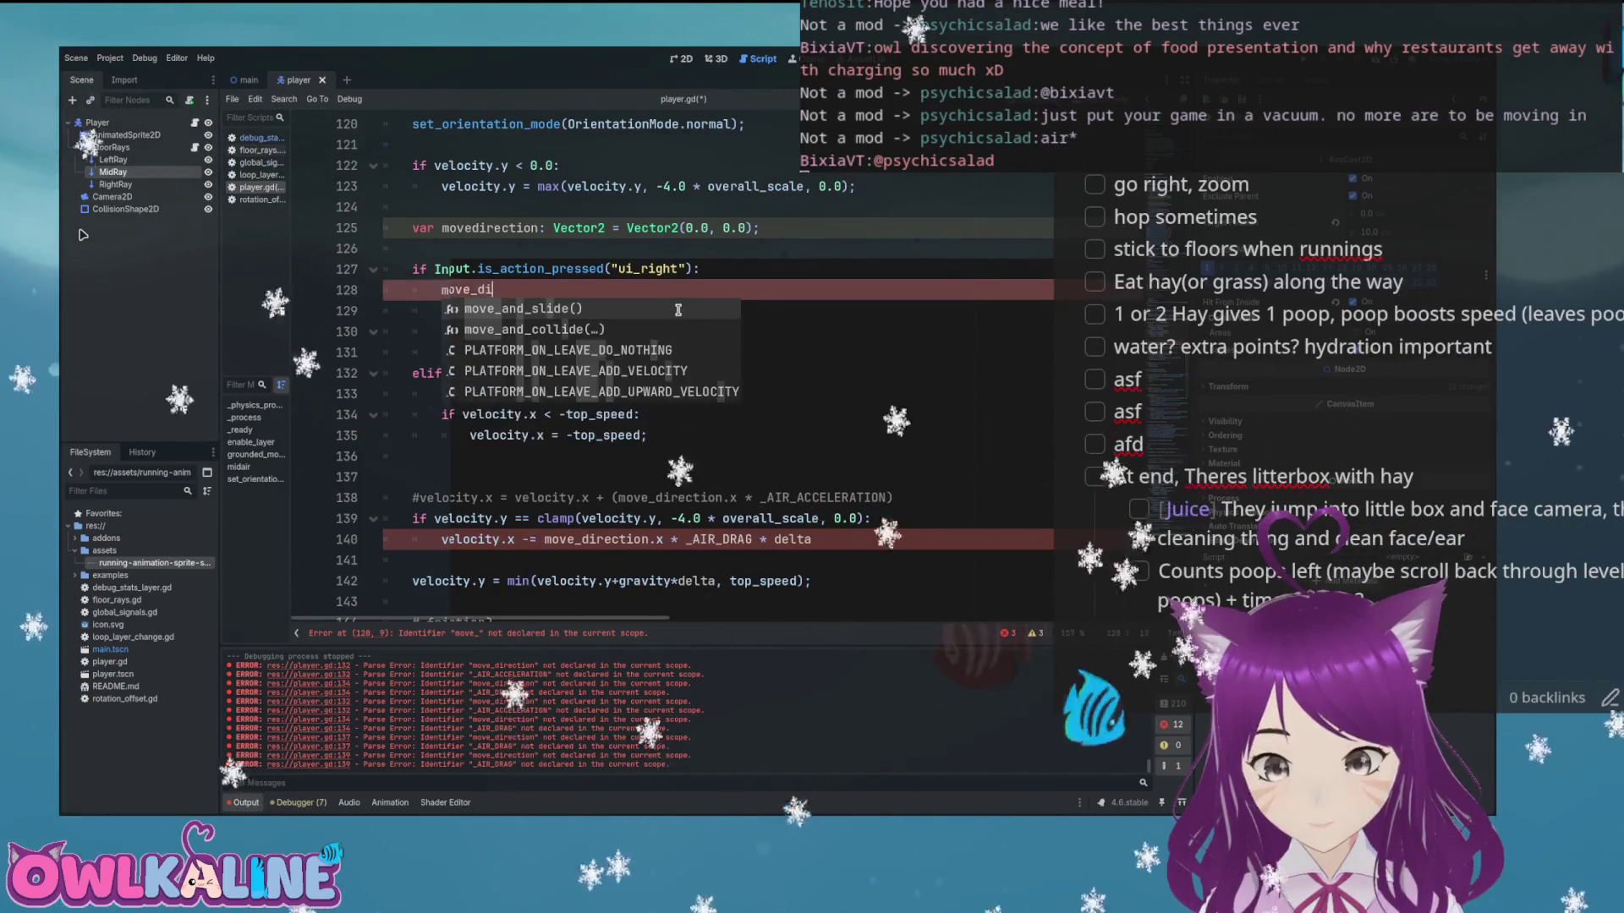
key(BackSpace)
key(BackSpace)
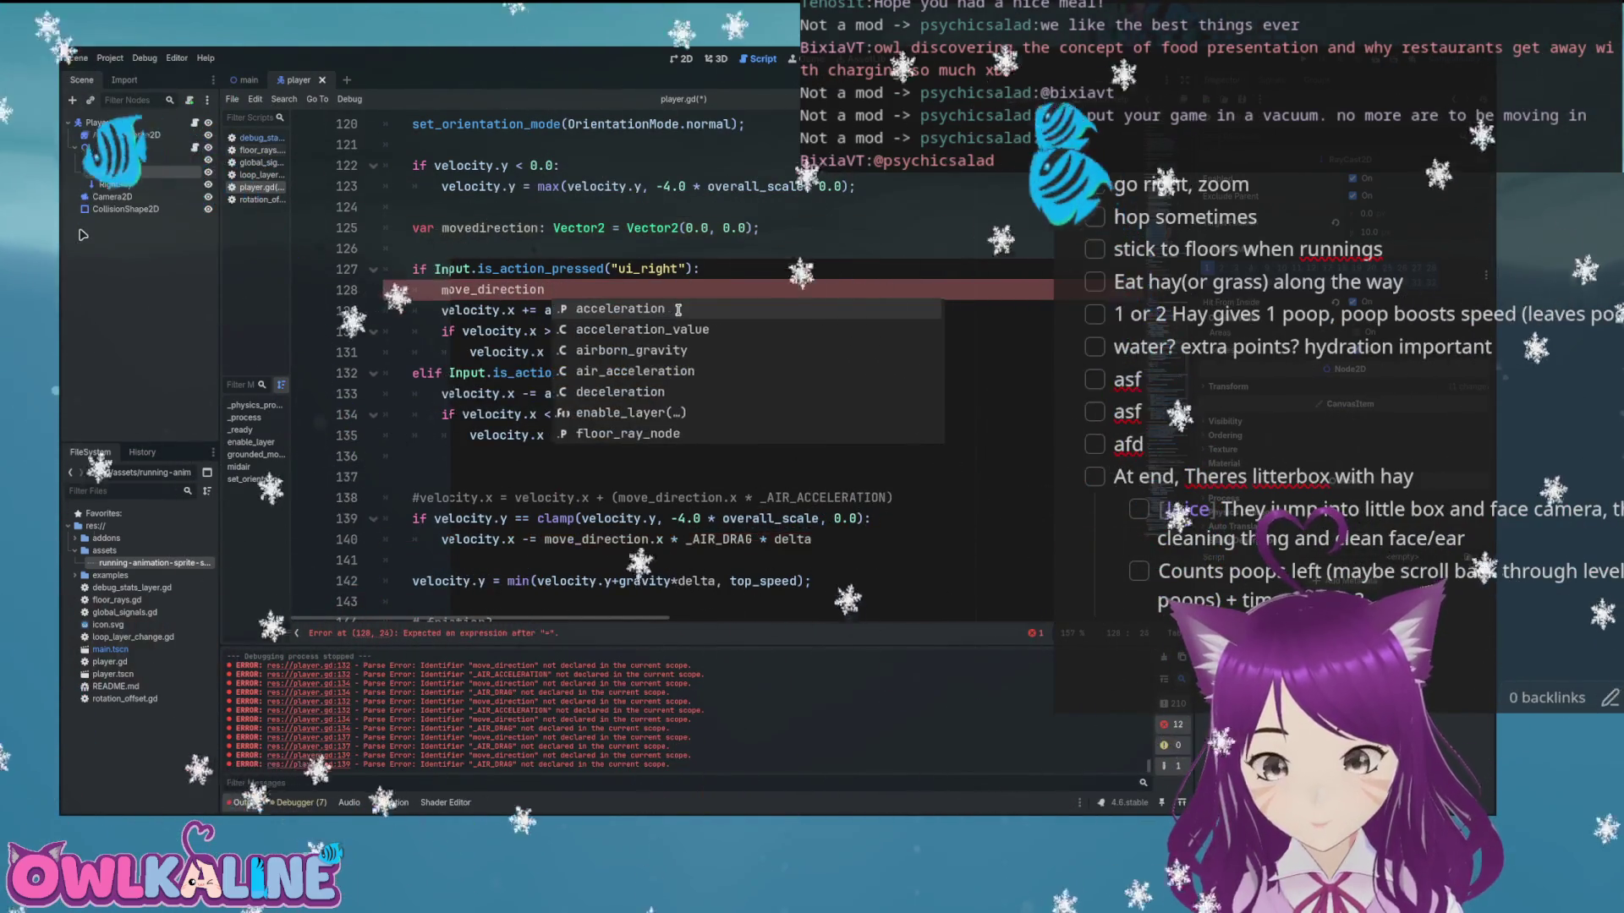
text(.x += 1.)
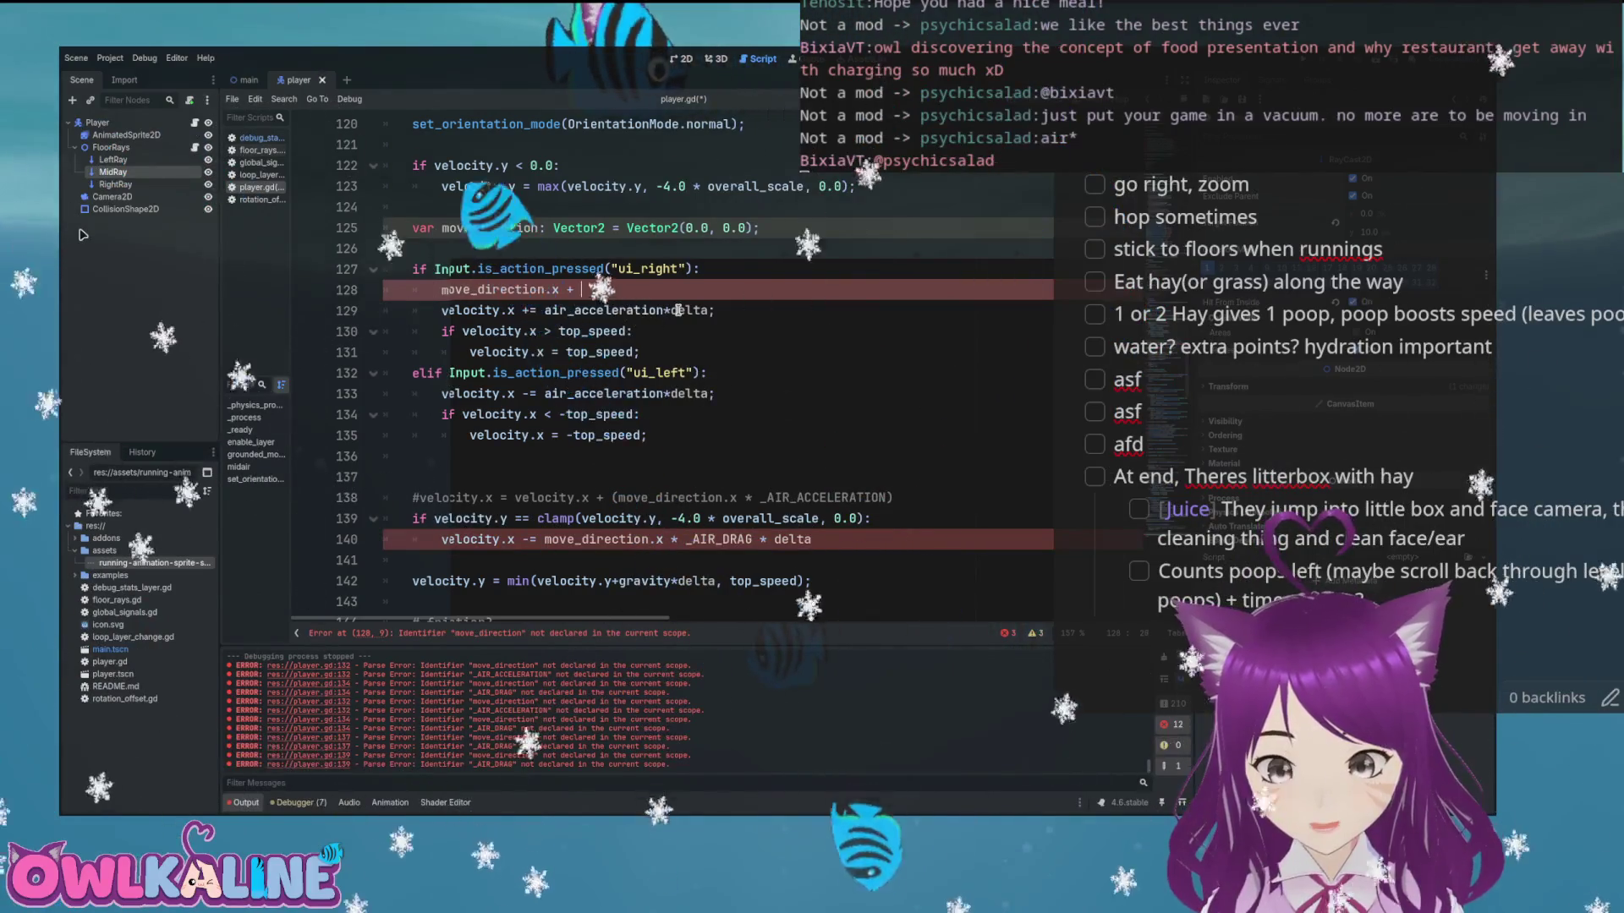
text(0;)
key(Down)
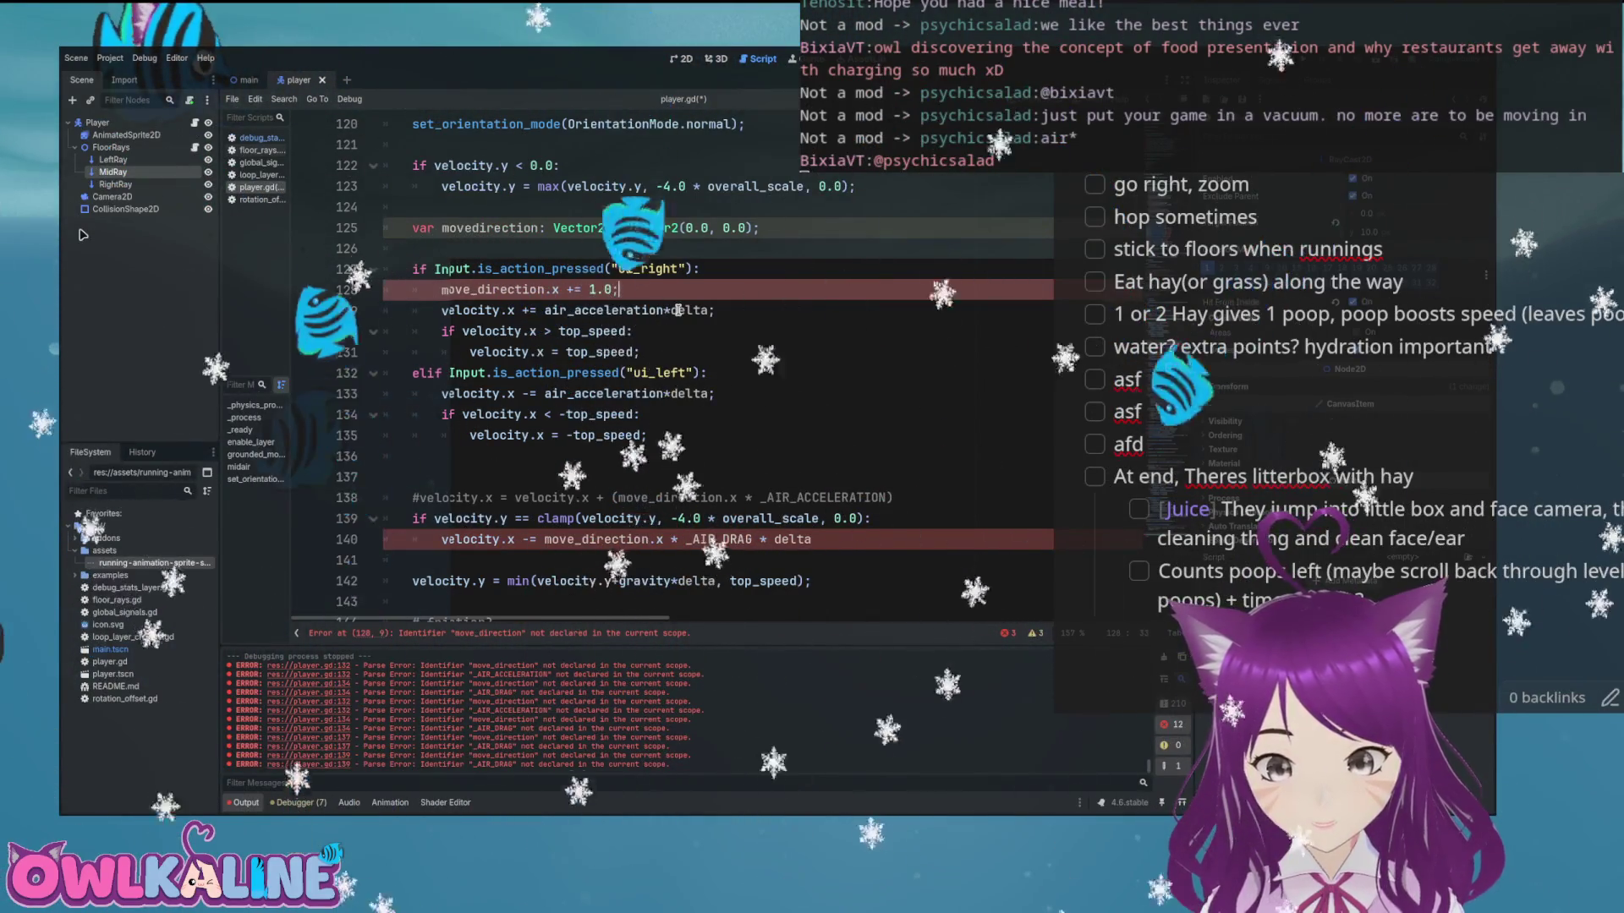
Comment out the old air_acceleration and top_speed cap velocity lines with Ctrl+K
key(Home)
key(ctrl+k)
key(Down)
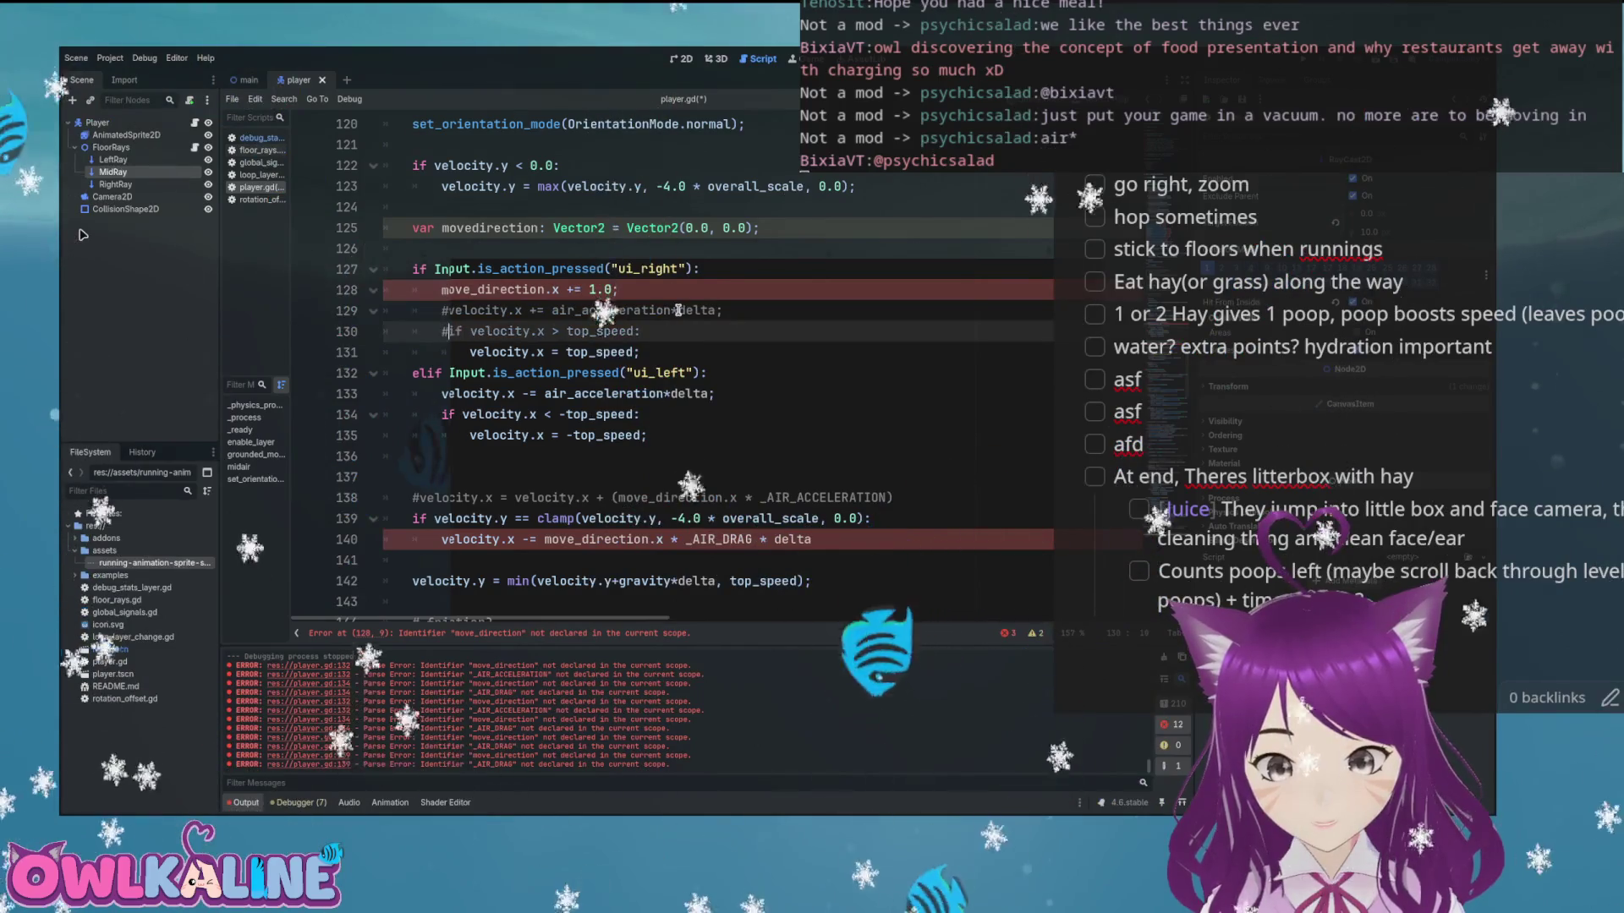
key(Down)
key(Down)
key(Down)
key(ctrl+k)
key(Down)
key(ctrl+k)
key(Up)
key(Up)
key(ctrl+k)
Make the left-input branch set move_direction.x -= 1.0 and save
key(Up)
key(End)
key(Return)
text(move_dire)
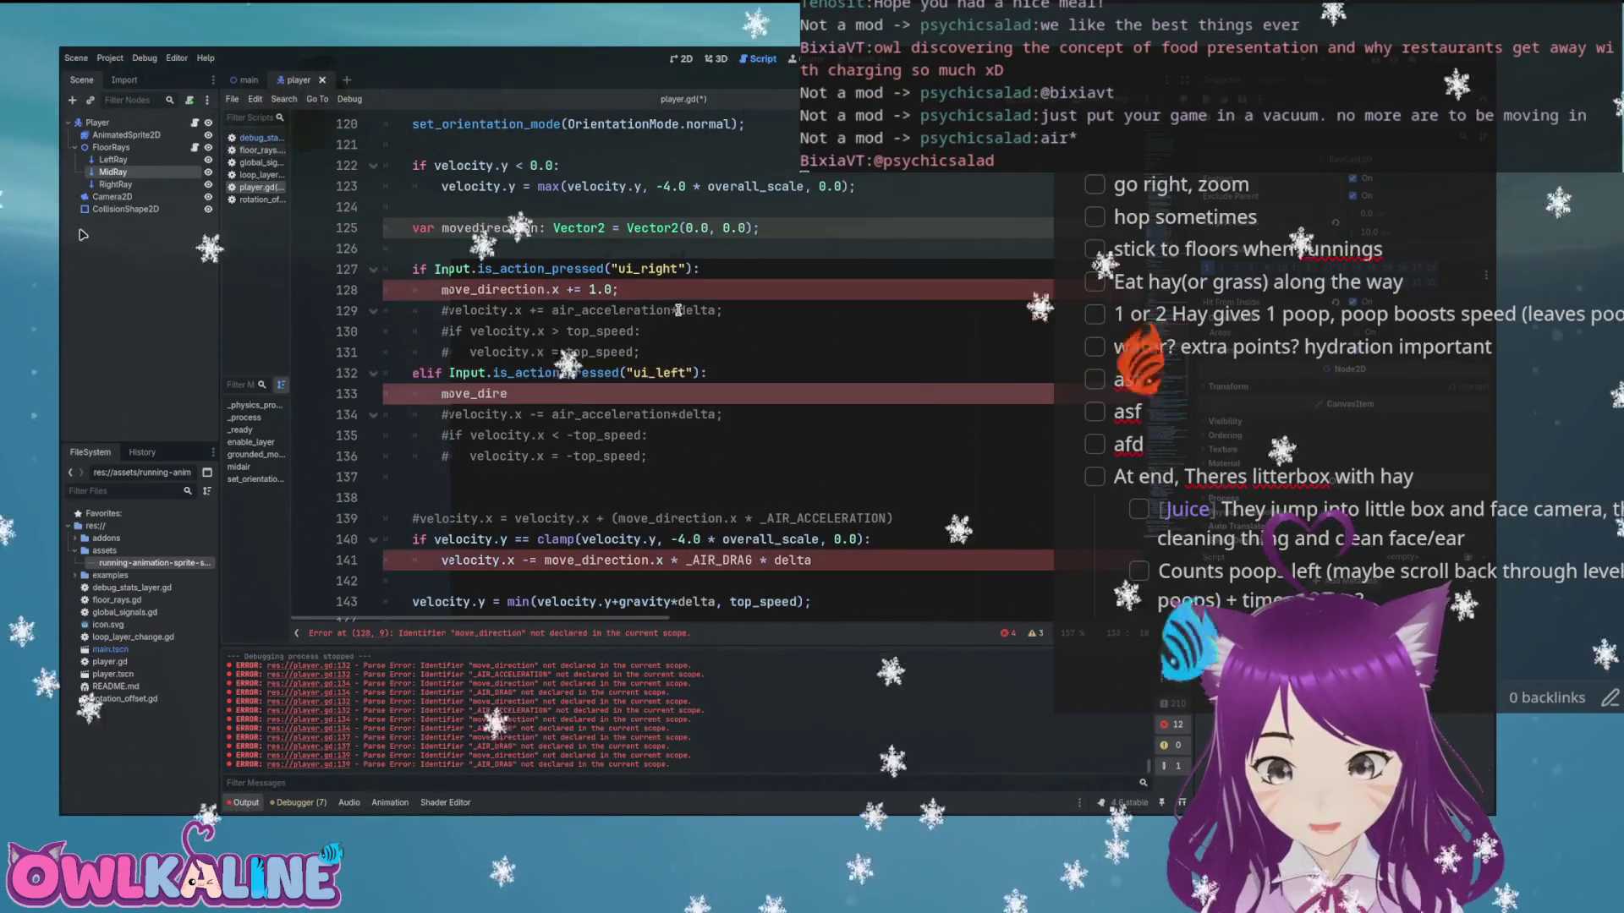
text(ction.x -= 1.0;)
key(ctrl+s)
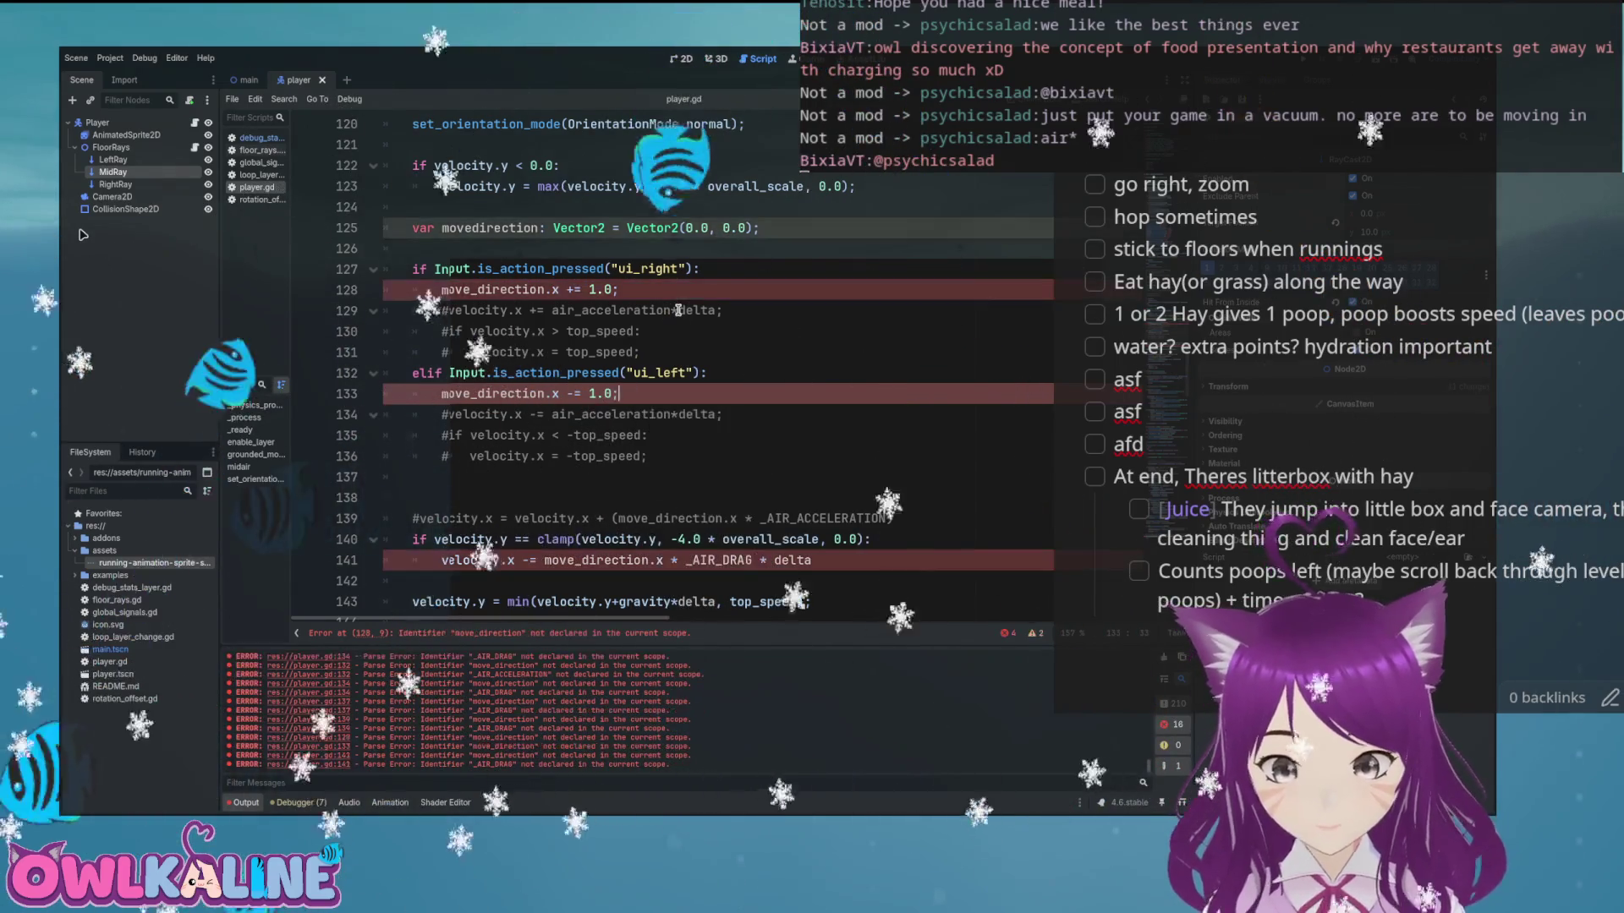
Rename the movedirection declaration to move_direction
scroll(592, 338, down, 2)
scroll(556, 363, up, 2)
click(471, 227)
text(_)
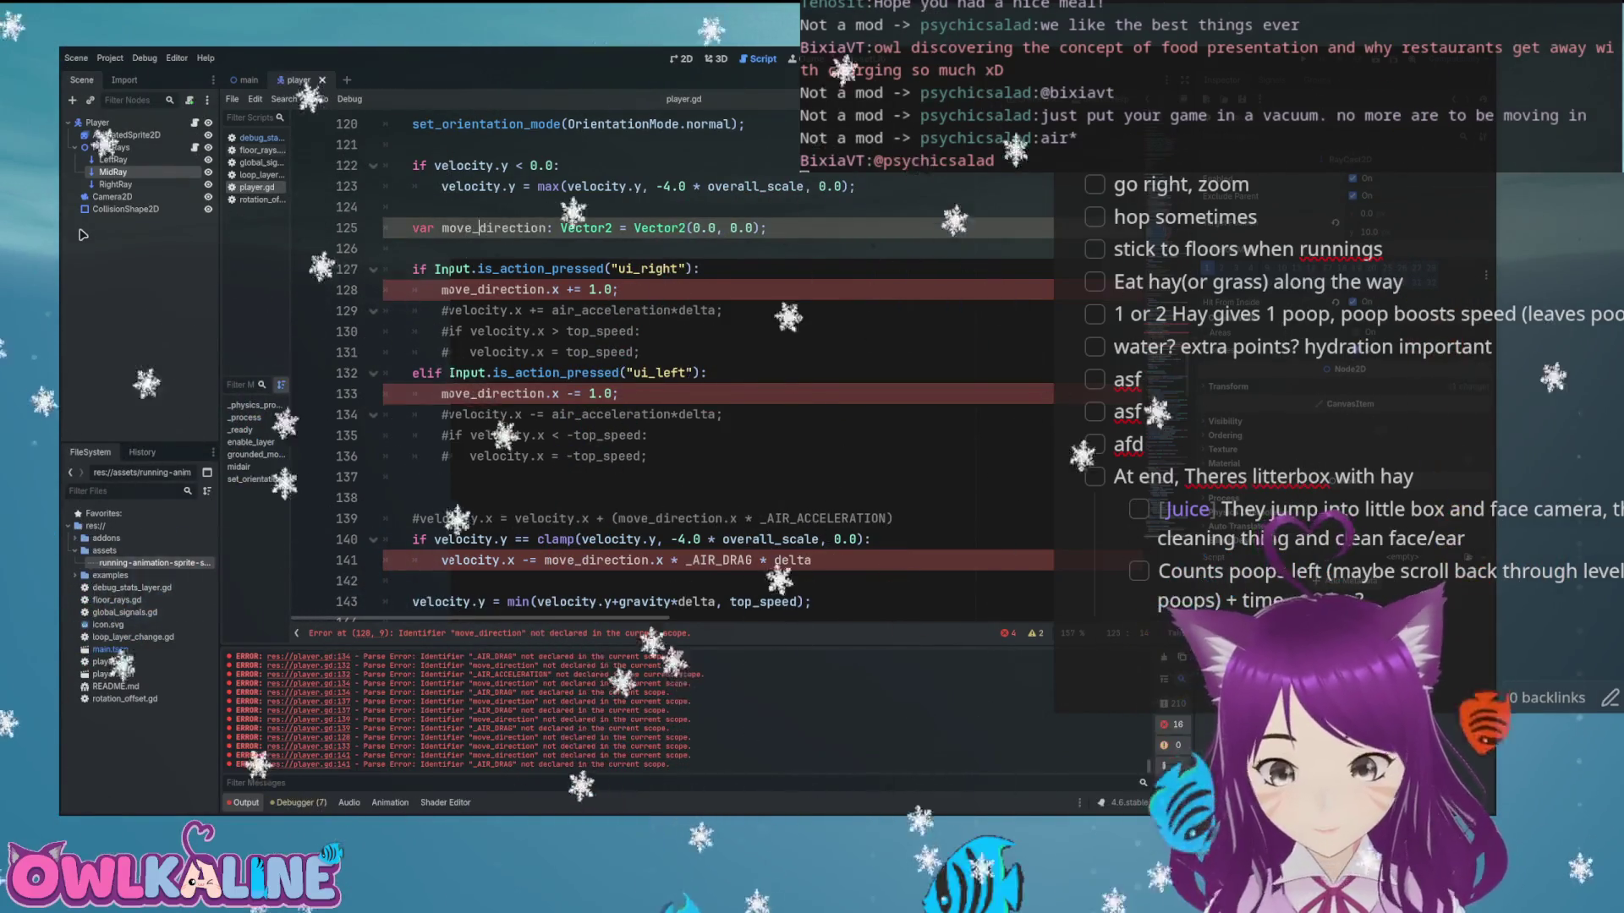
key(Down)
key(Down)
key(Down)
scroll(719, 364, down, 1)
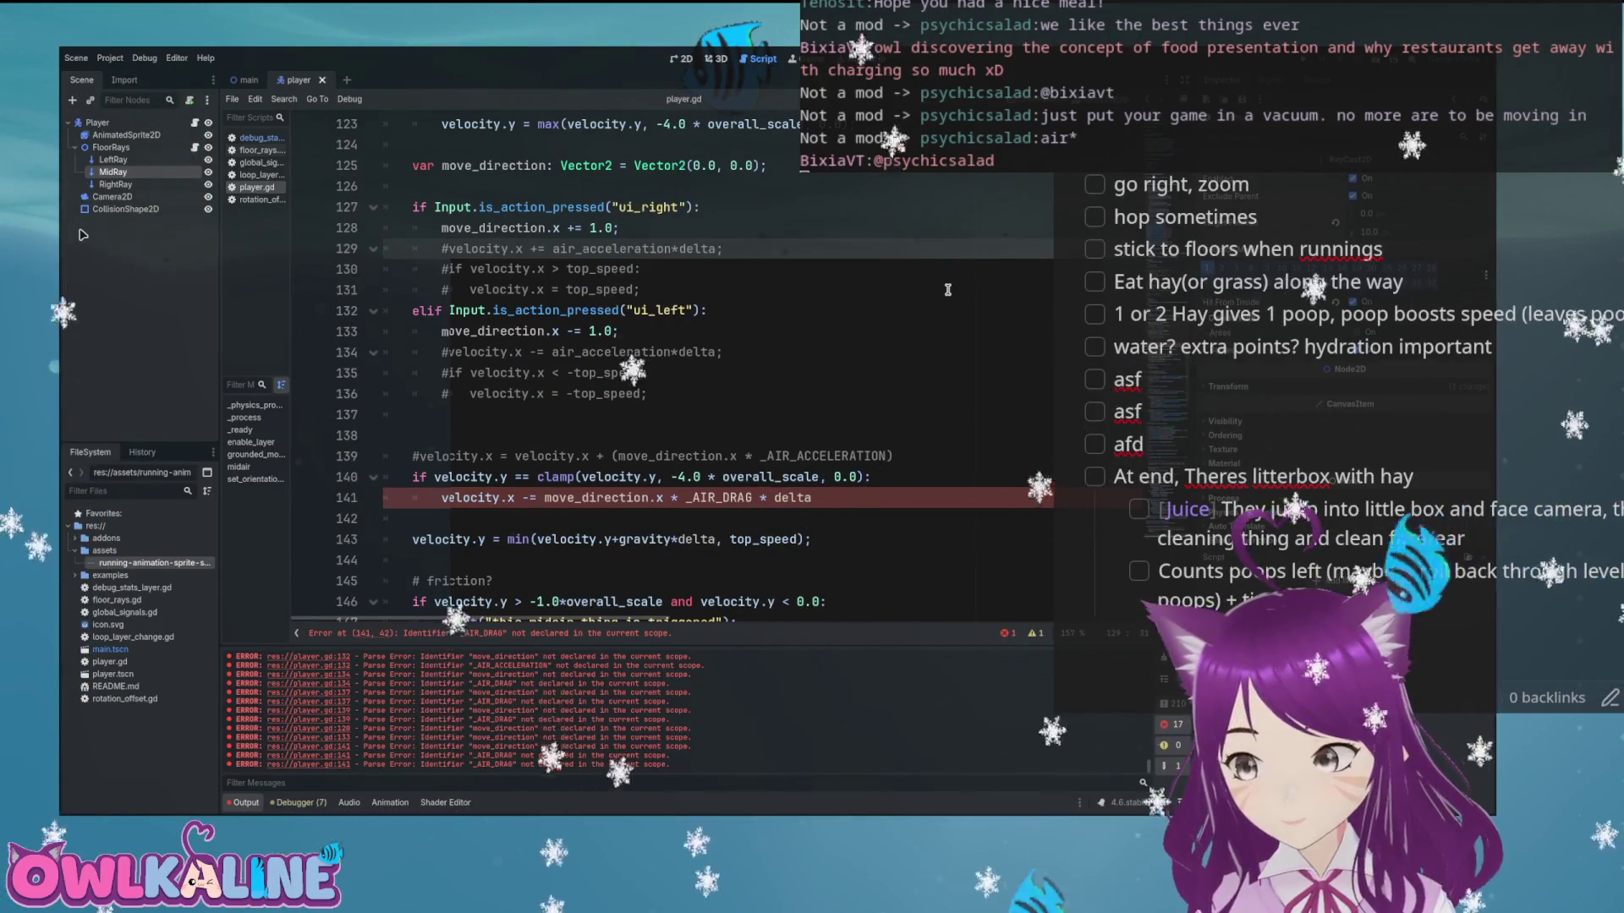
scroll(761, 338, down, 1)
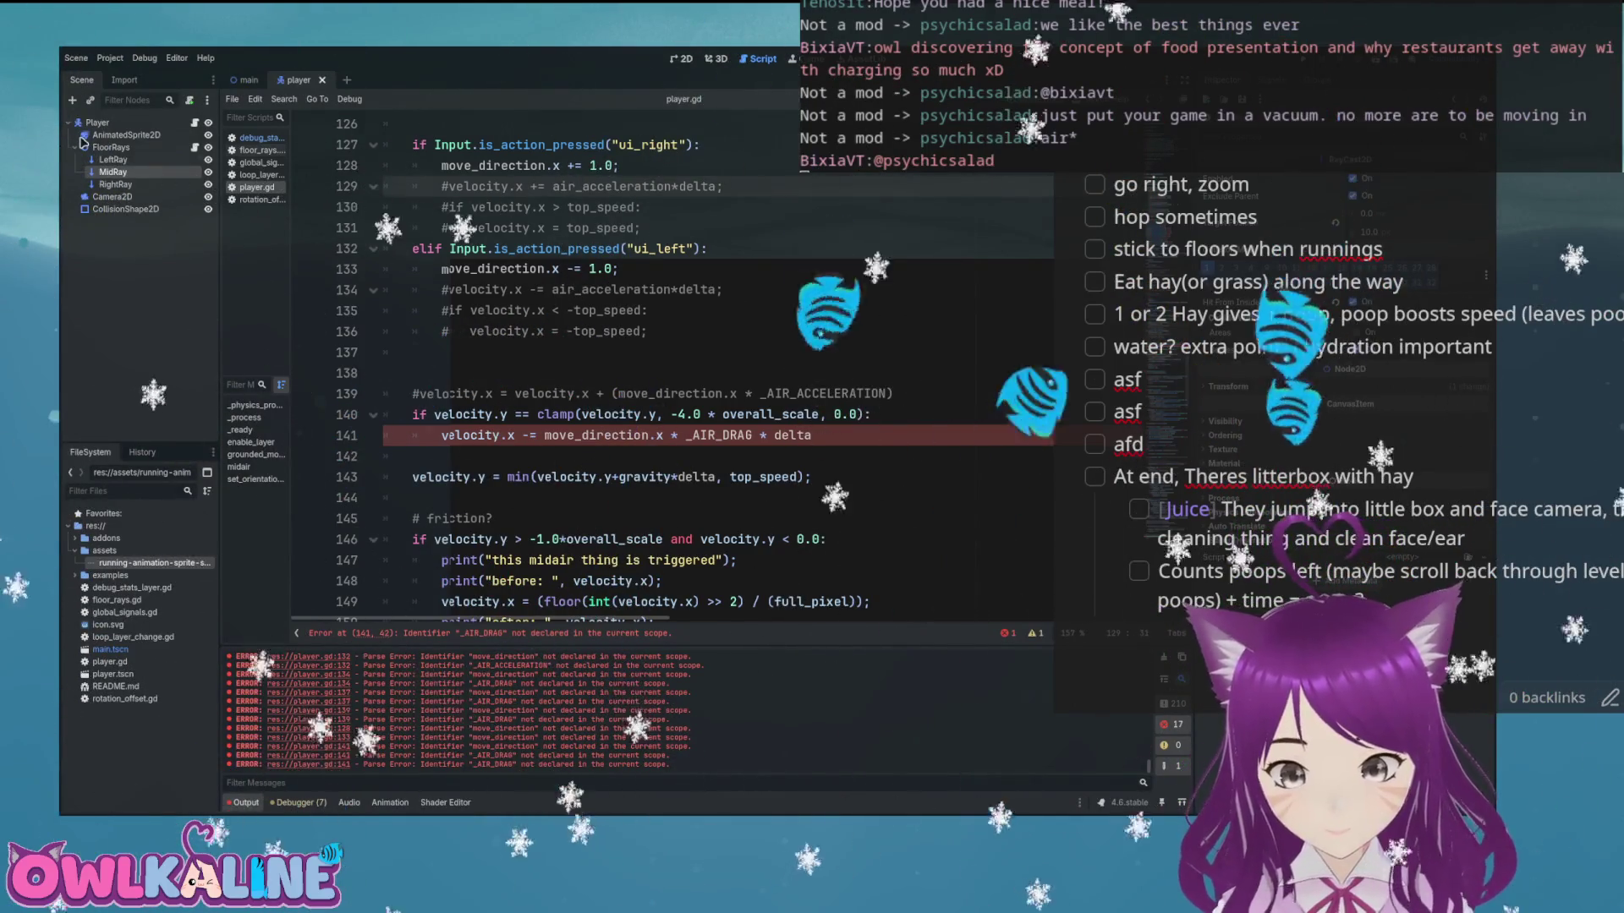
Try renaming _AIR_DRAG on line 141, undo to keep it, then switch windows
click(608, 292)
click(611, 435)
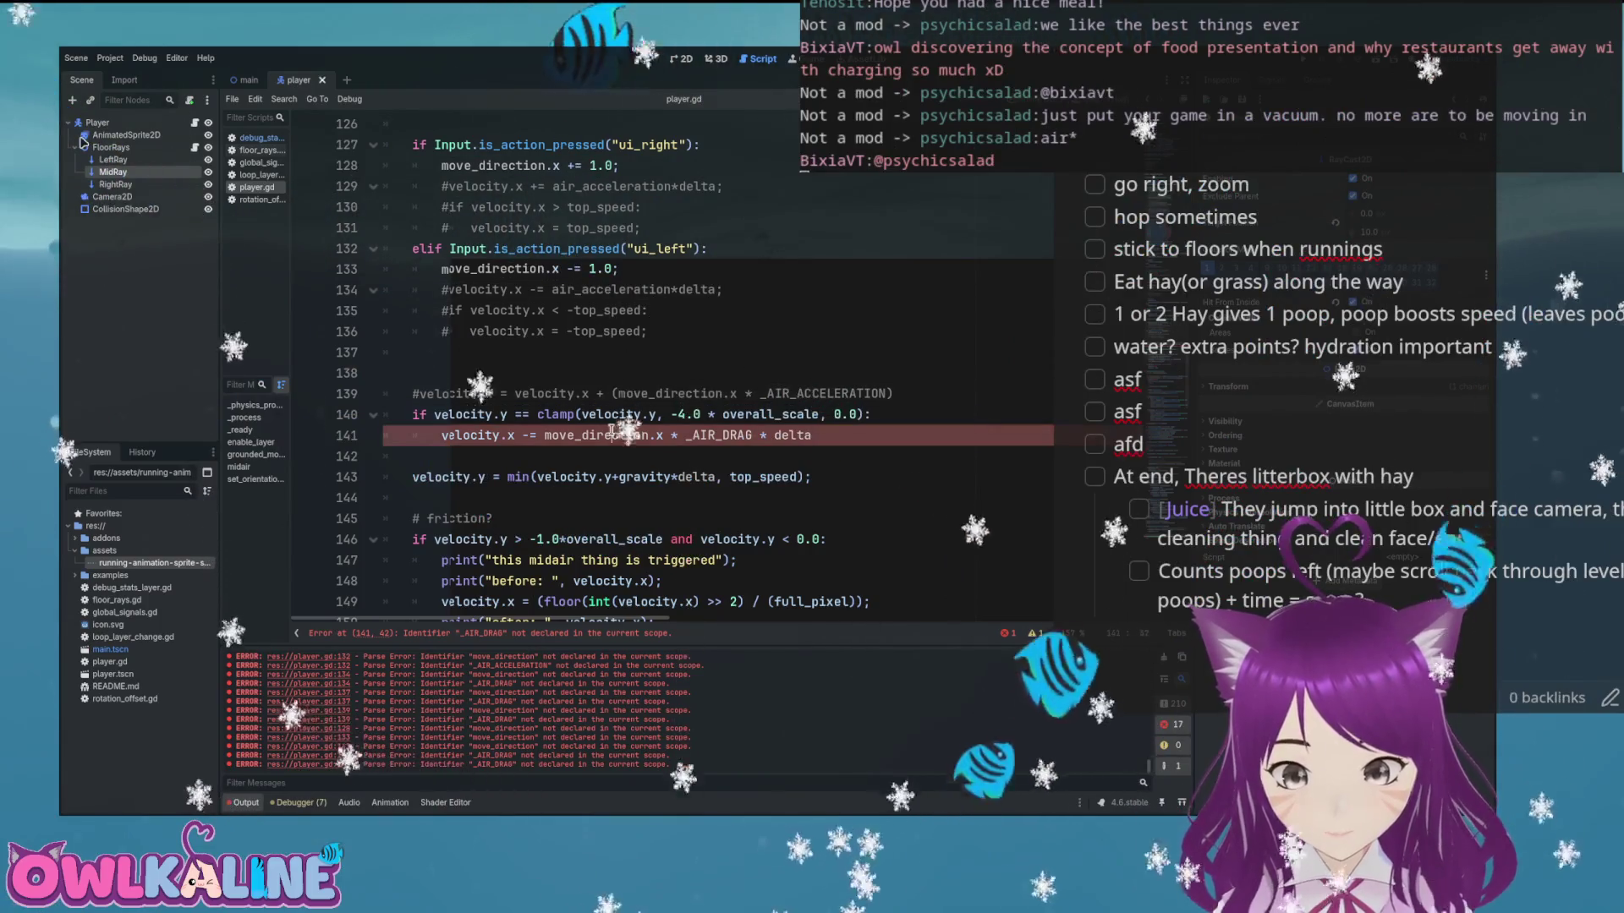
double_click(719, 434)
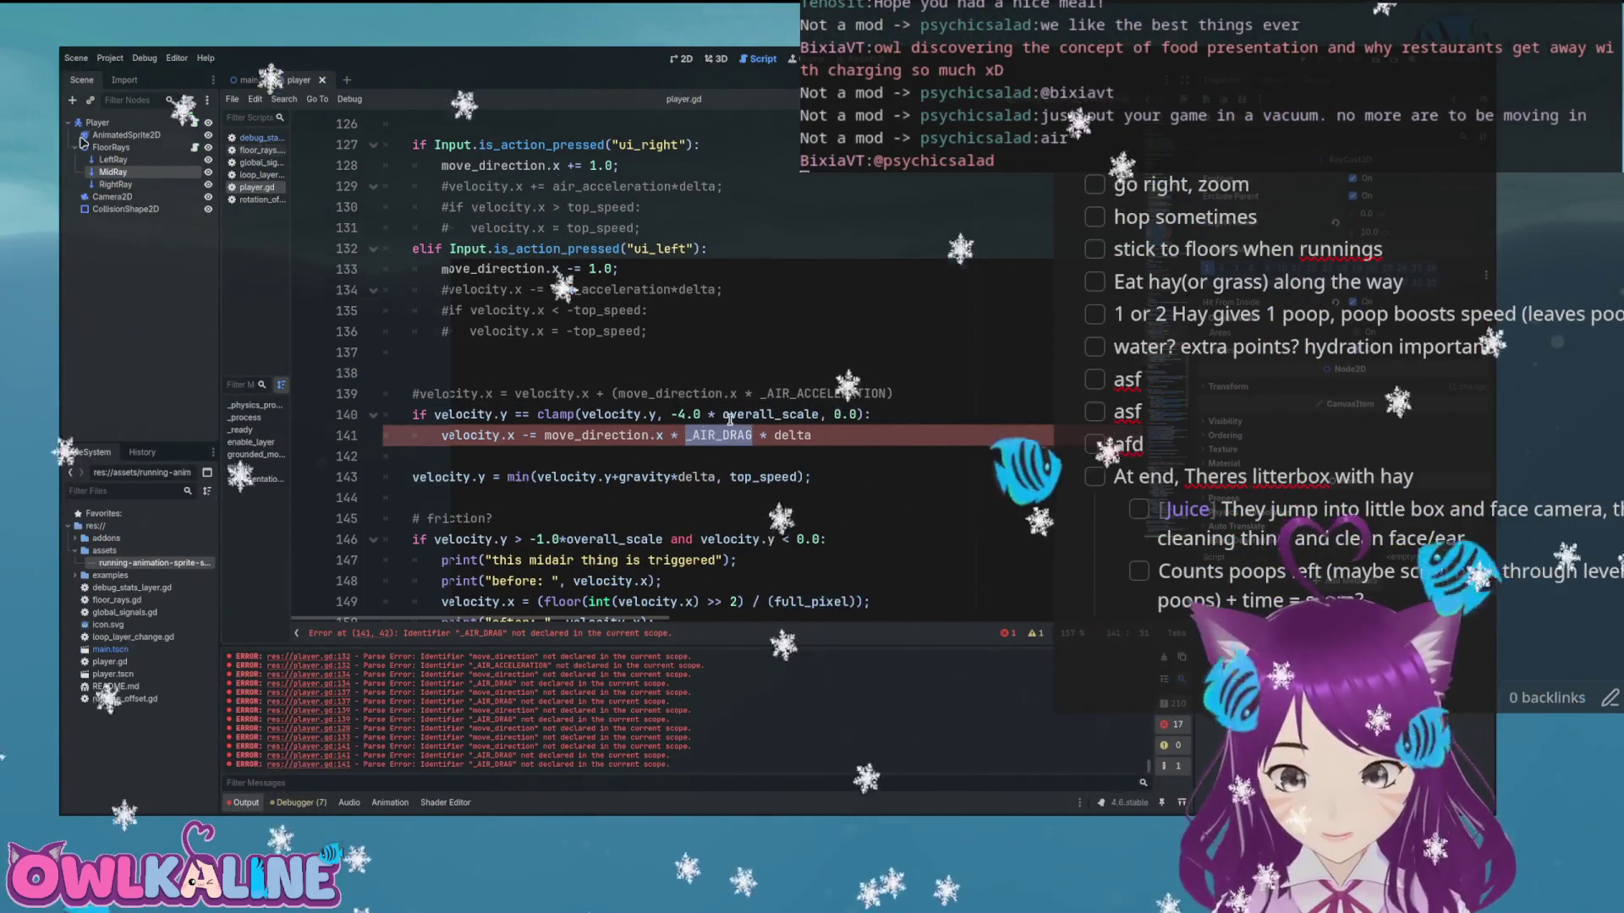
text(air_)
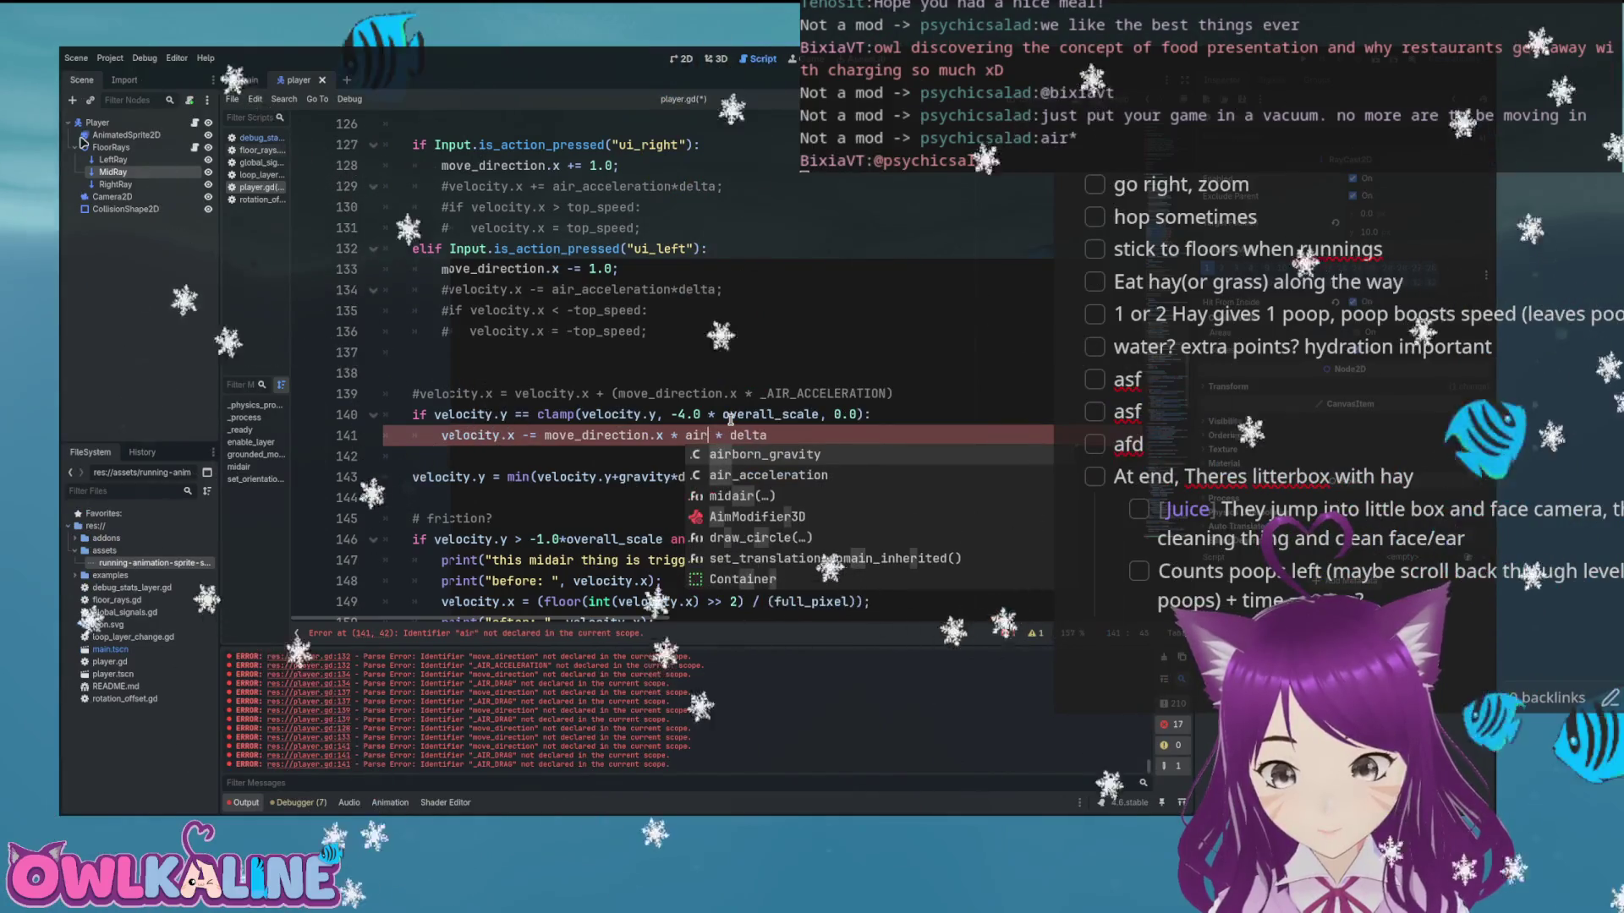
key(ctrl+z)
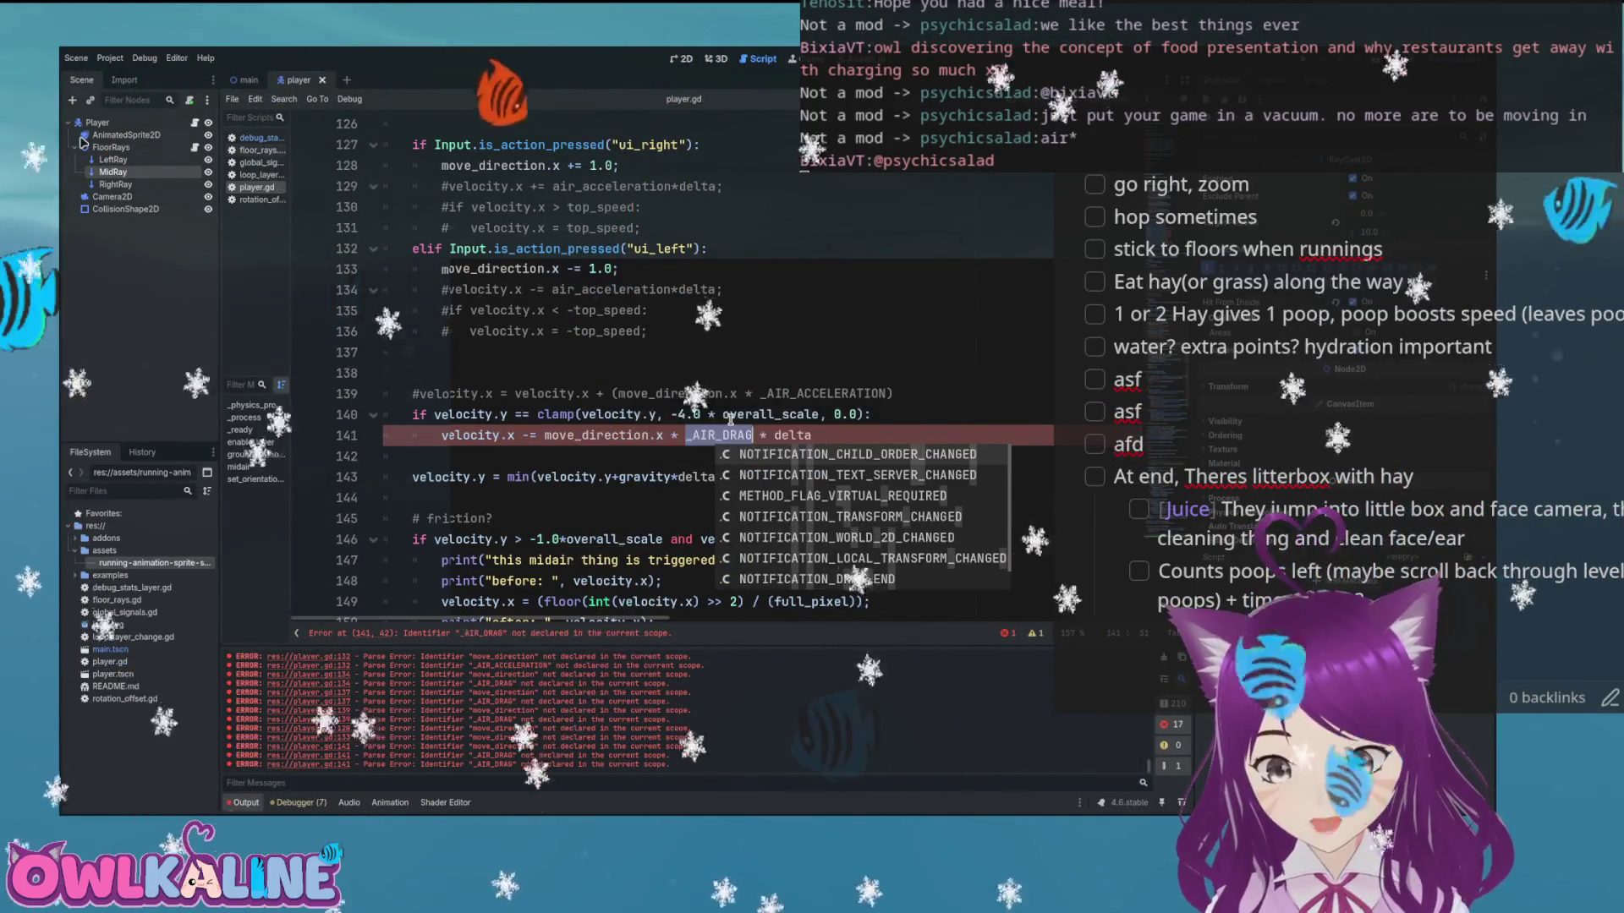
key(alt+Tab)
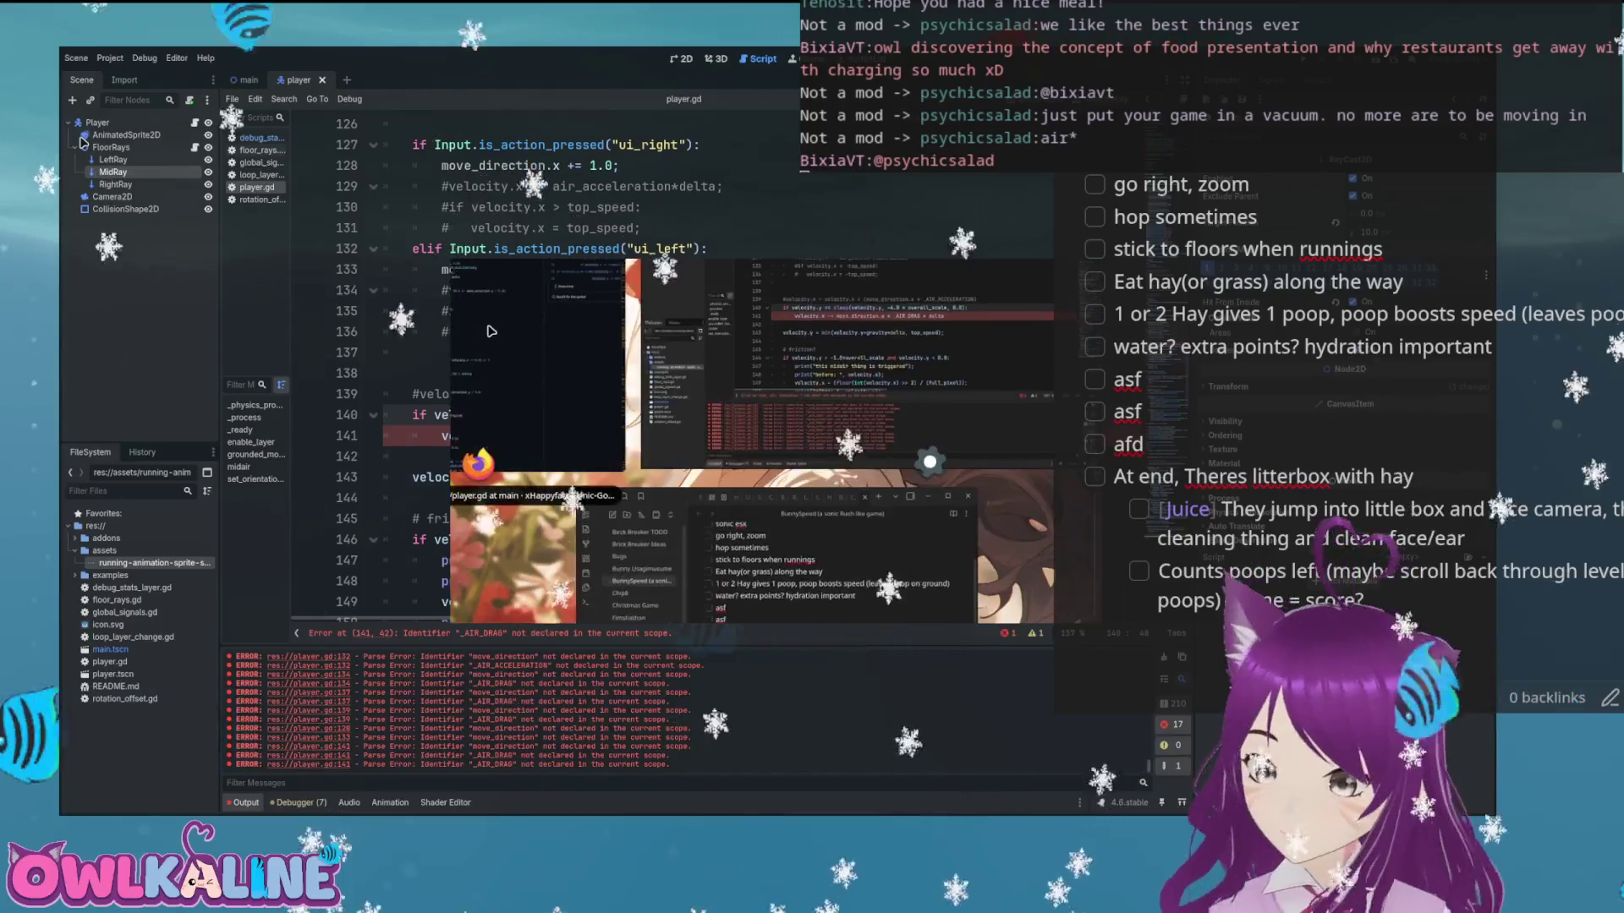
Bring up the Sonic Physics Guide in Firefox and read through its basics page
key(alt+Tab)
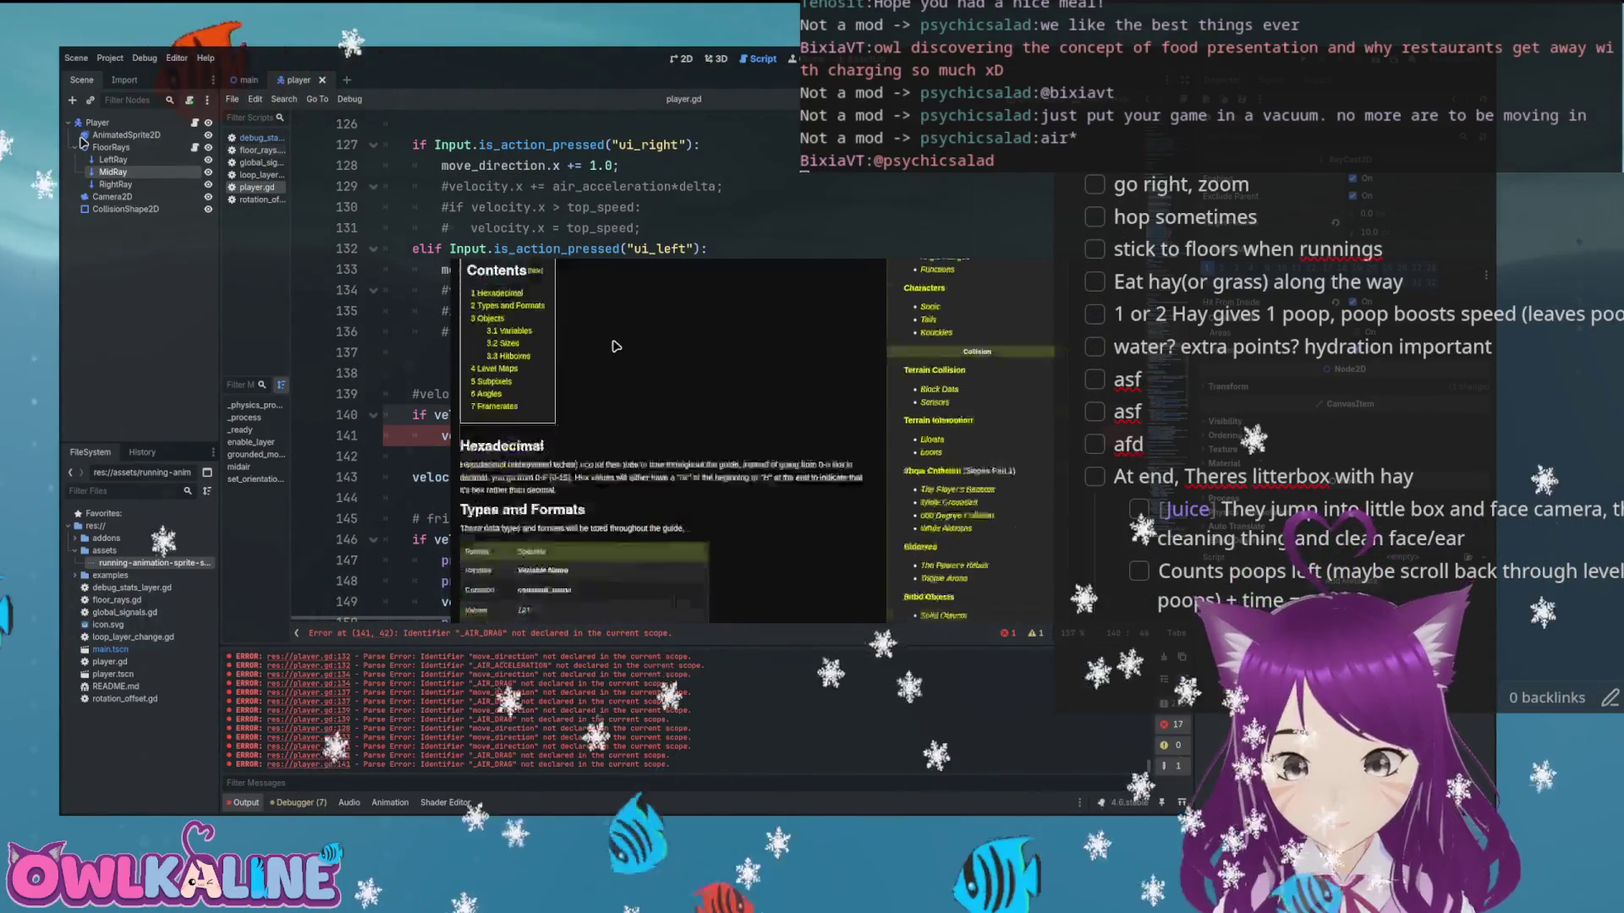
scroll(629, 347, down, 5)
scroll(630, 346, down, 3)
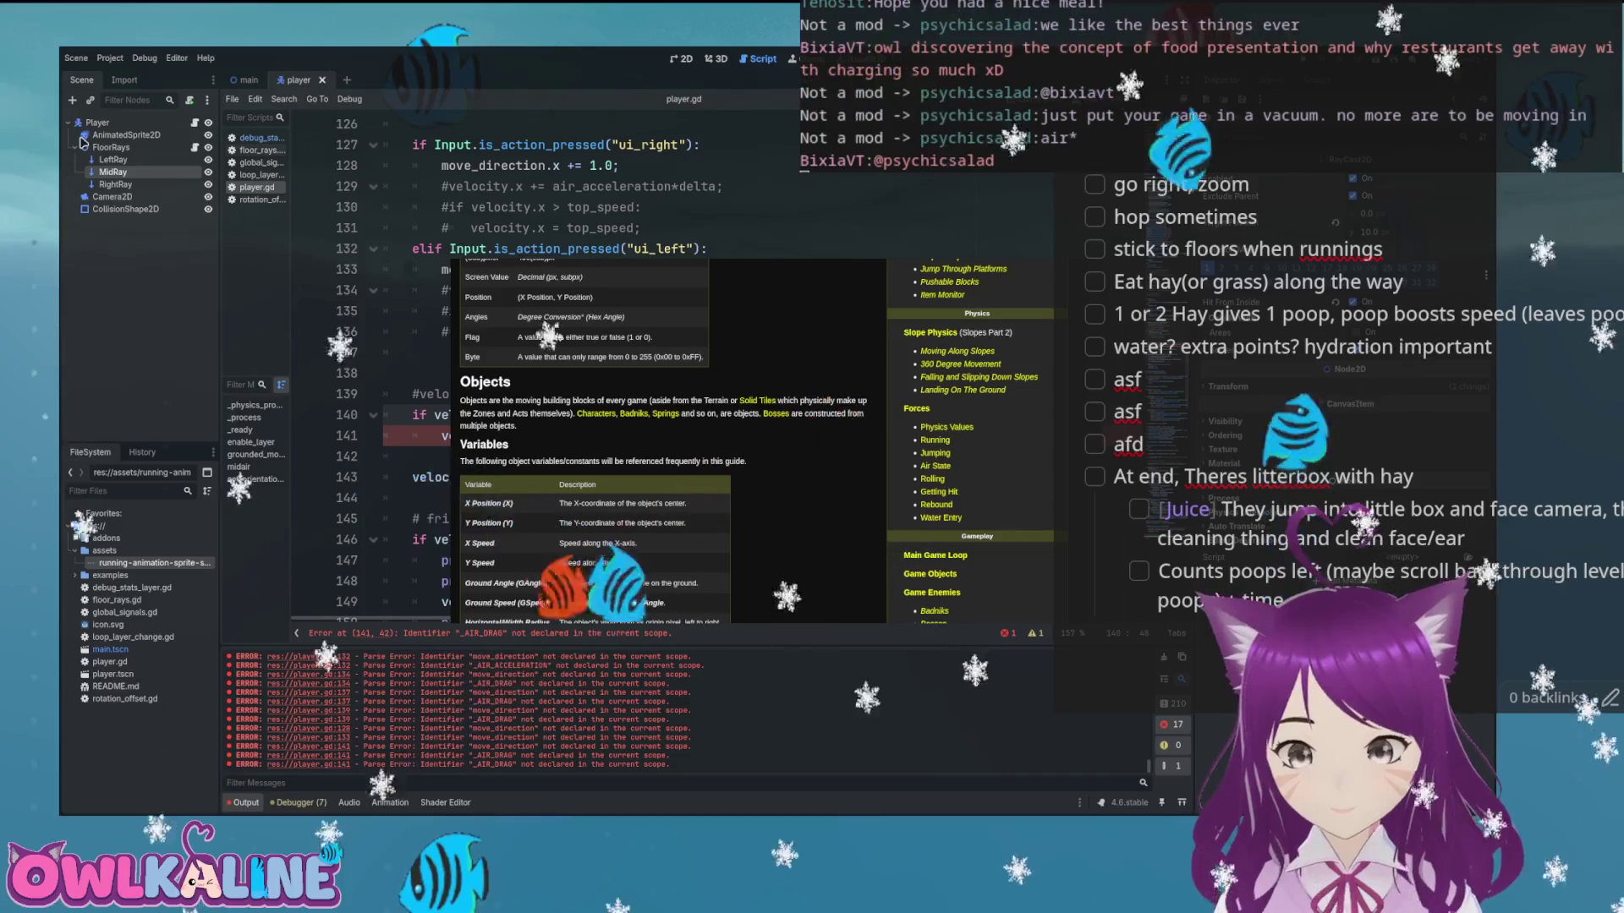
scroll(526, 440, down, 8)
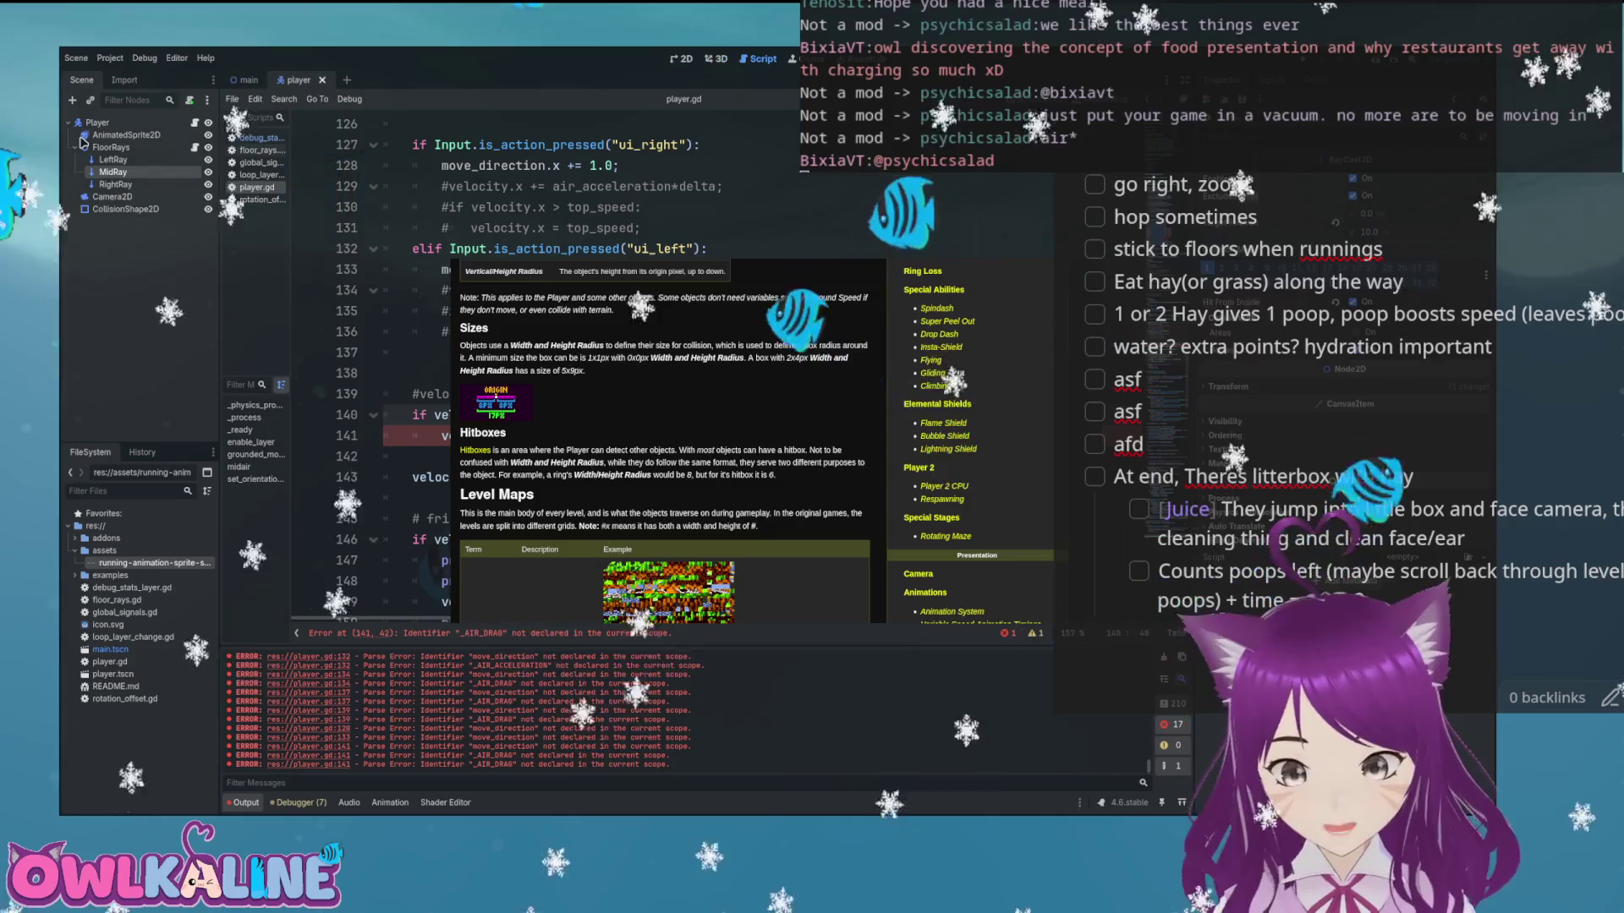
scroll(668, 440, up, 2)
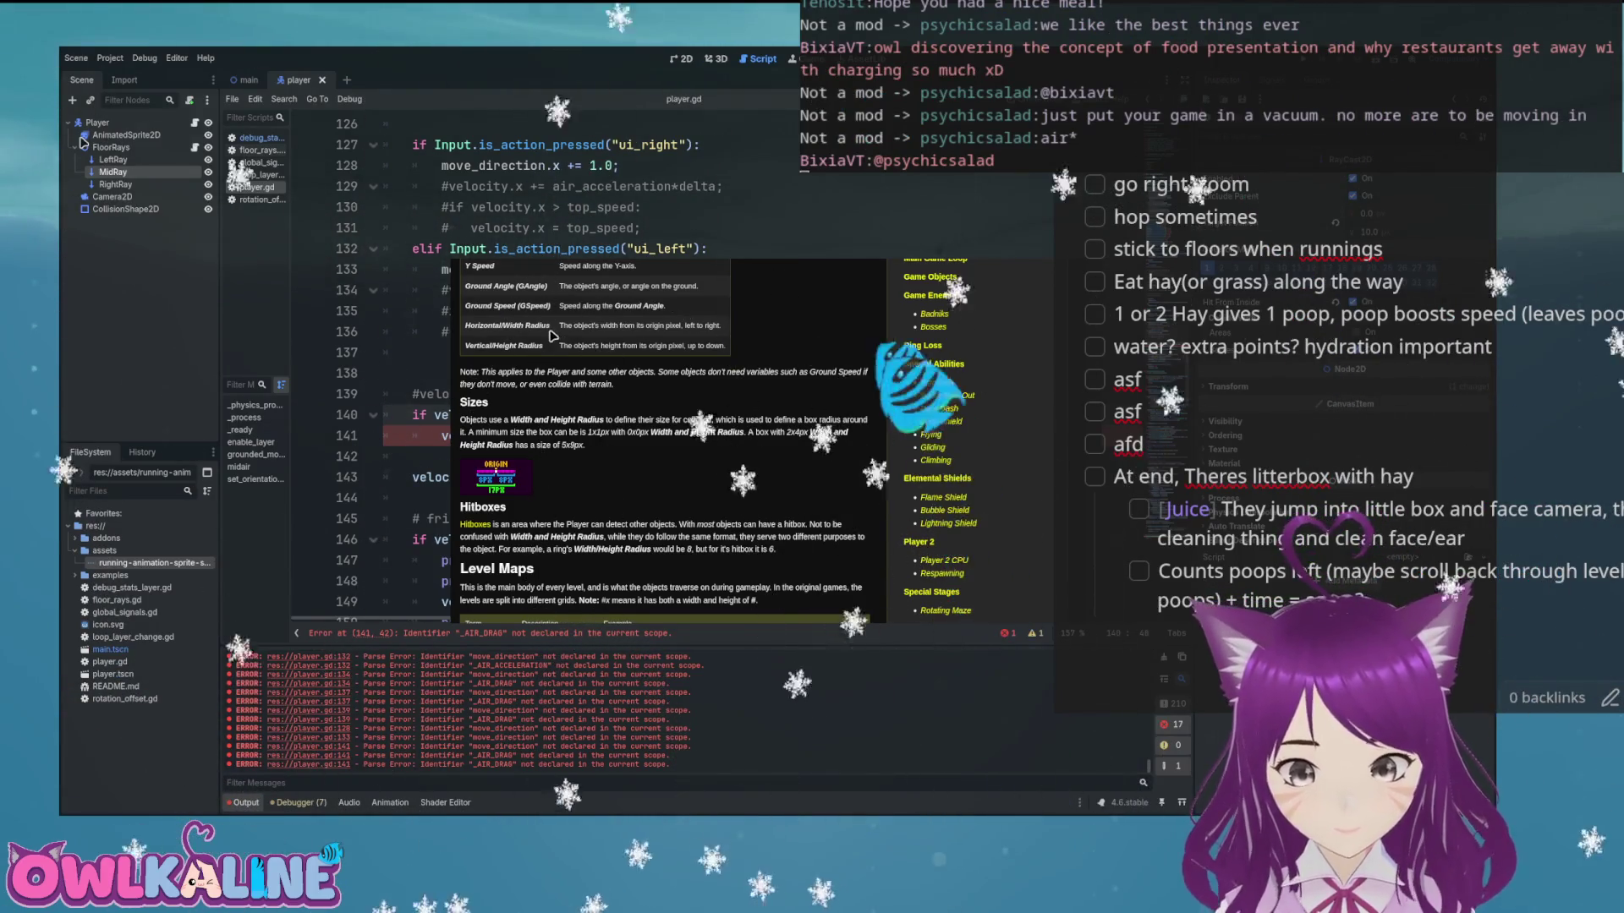
scroll(556, 358, down, 3)
scroll(603, 288, down, 2)
scroll(603, 288, down, 5)
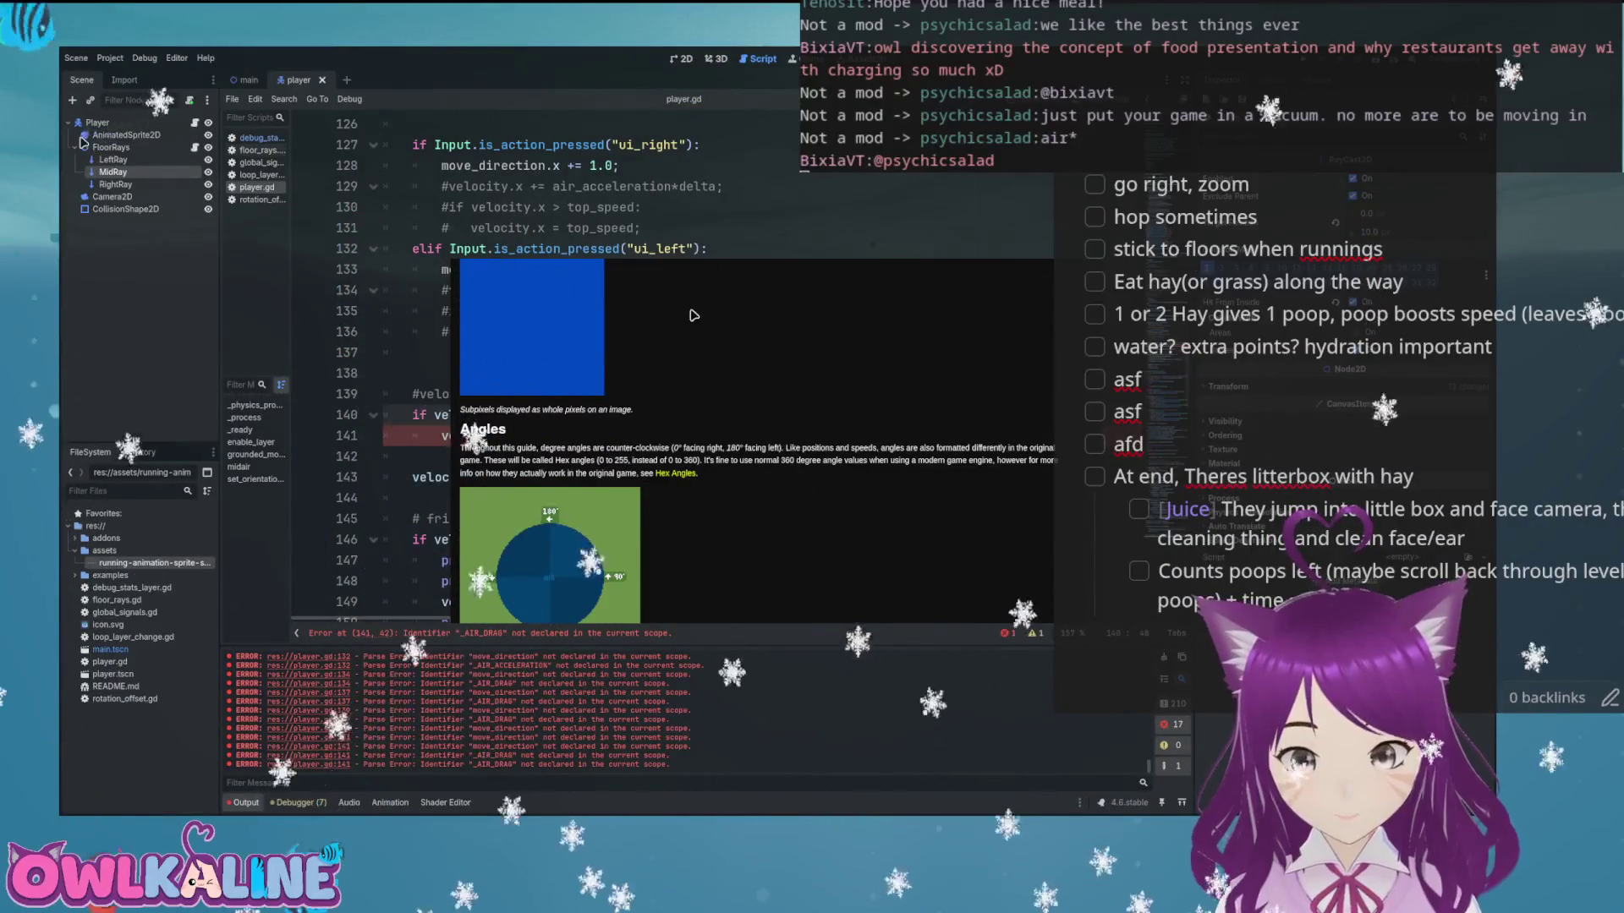
scroll(695, 316, down, 1)
scroll(696, 317, up, 6)
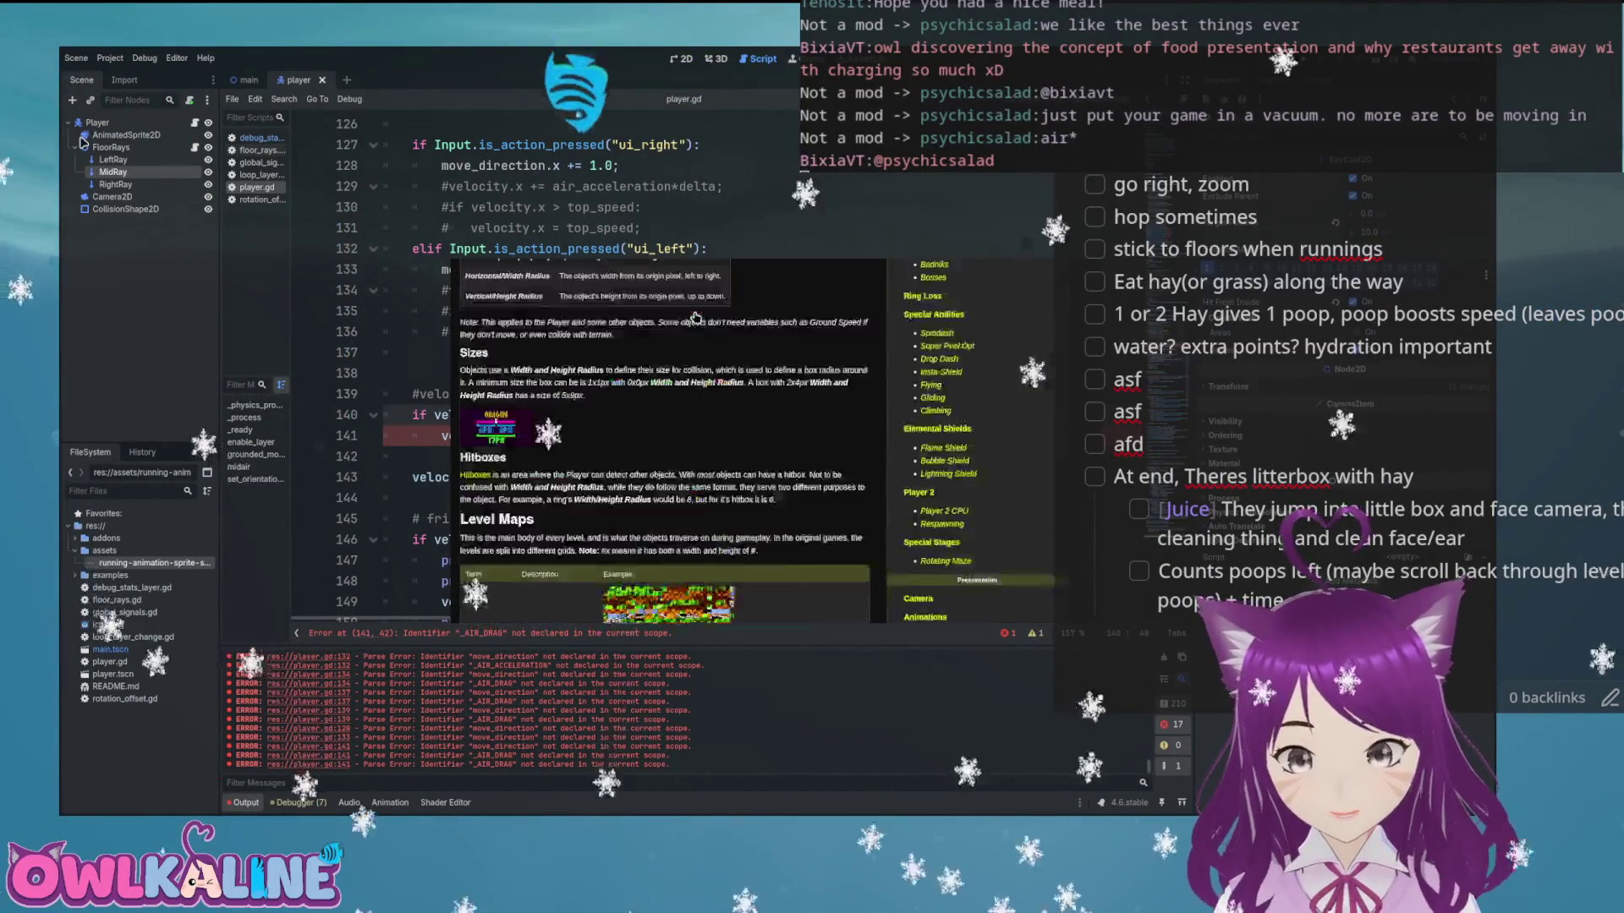
scroll(740, 324, down, 6)
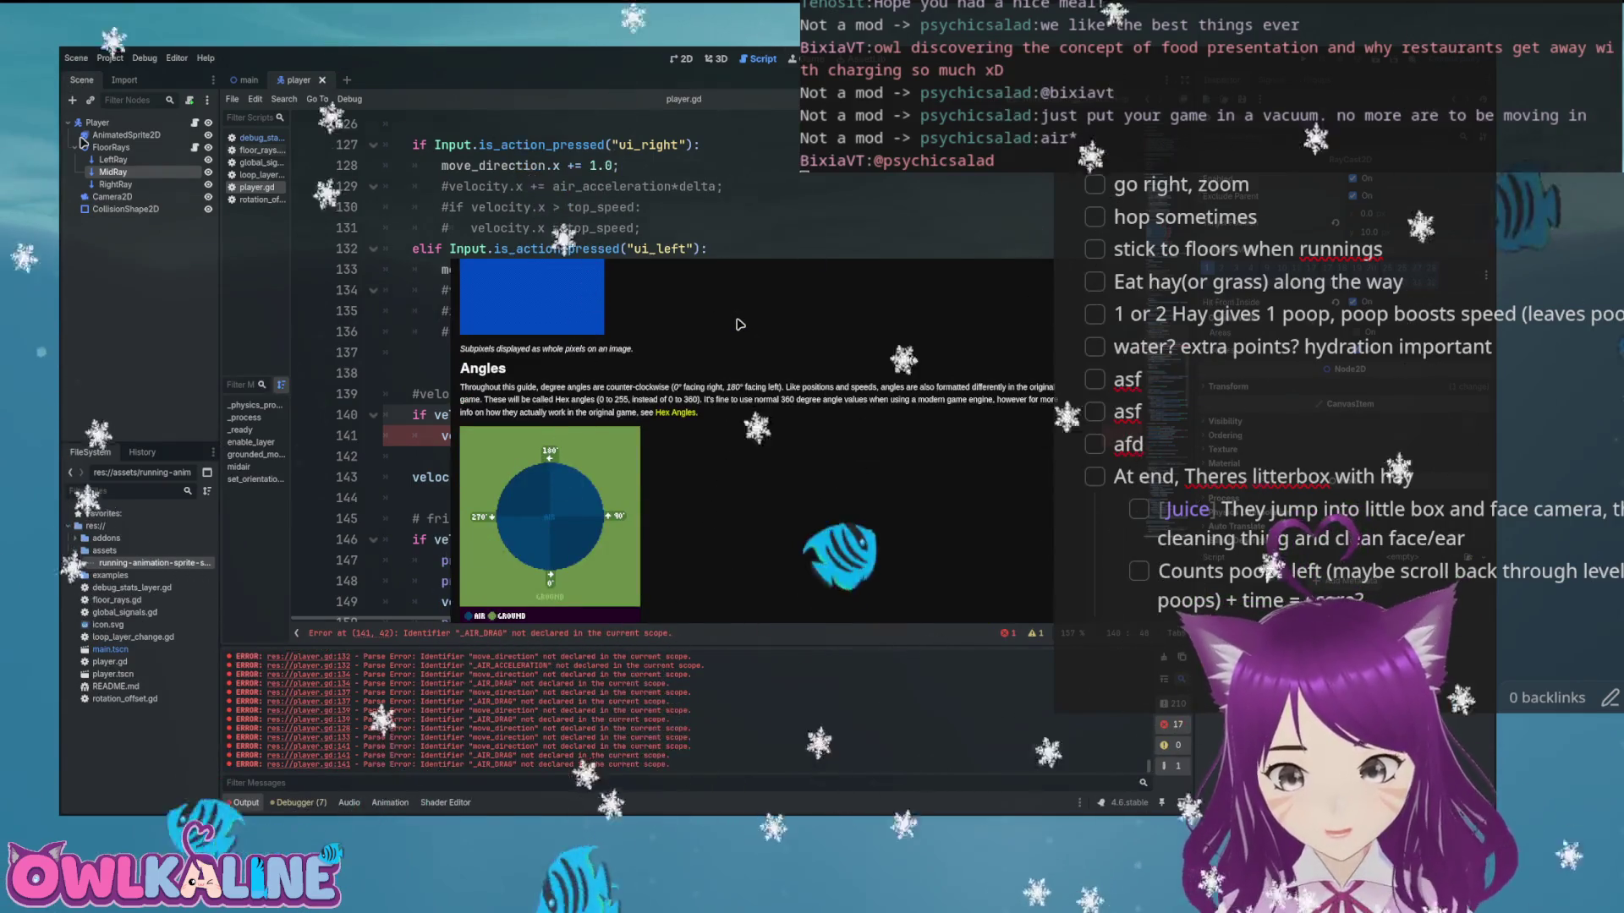
scroll(740, 323, up, 10)
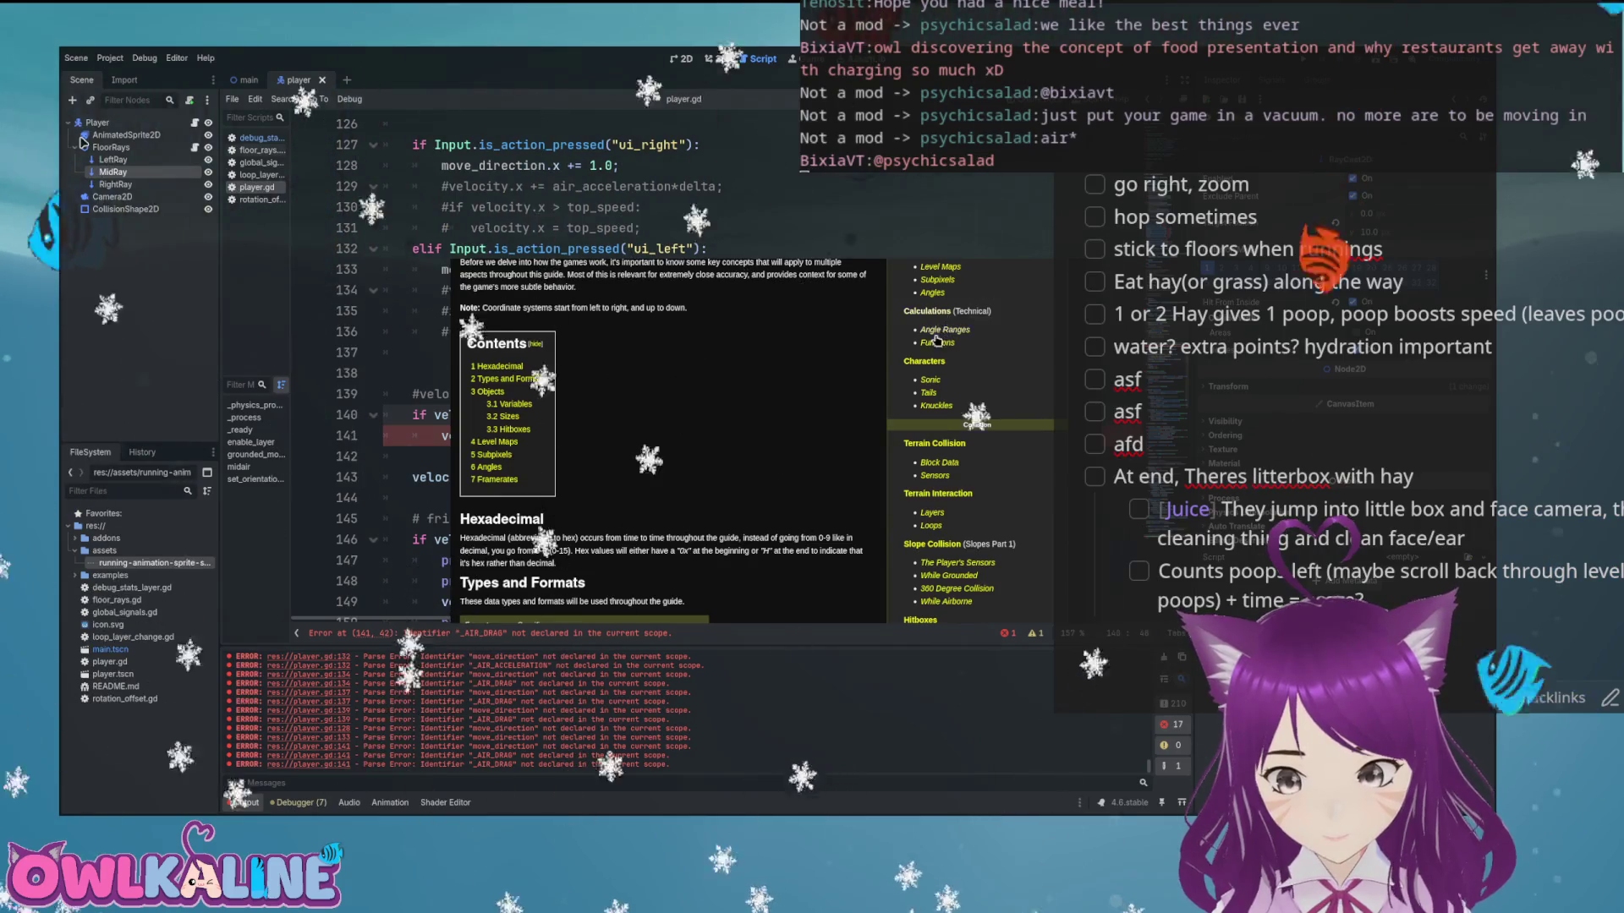
Review the guide's Angle Ranges section
click(939, 330)
scroll(736, 351, down, 8)
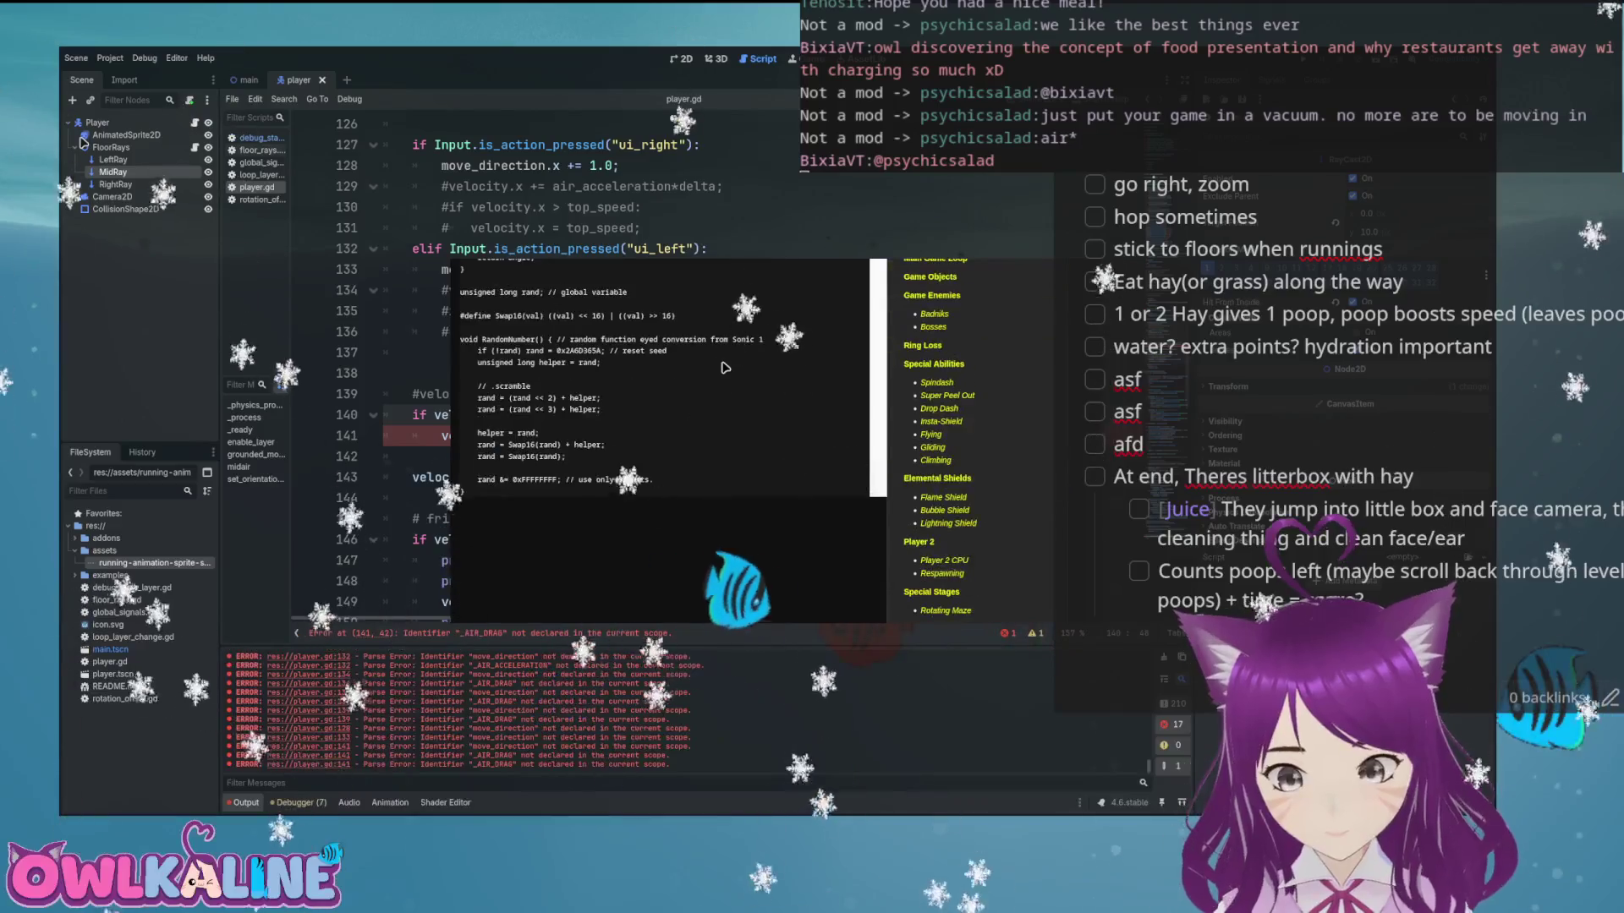
scroll(921, 263, up, 1)
scroll(971, 262, up, 5)
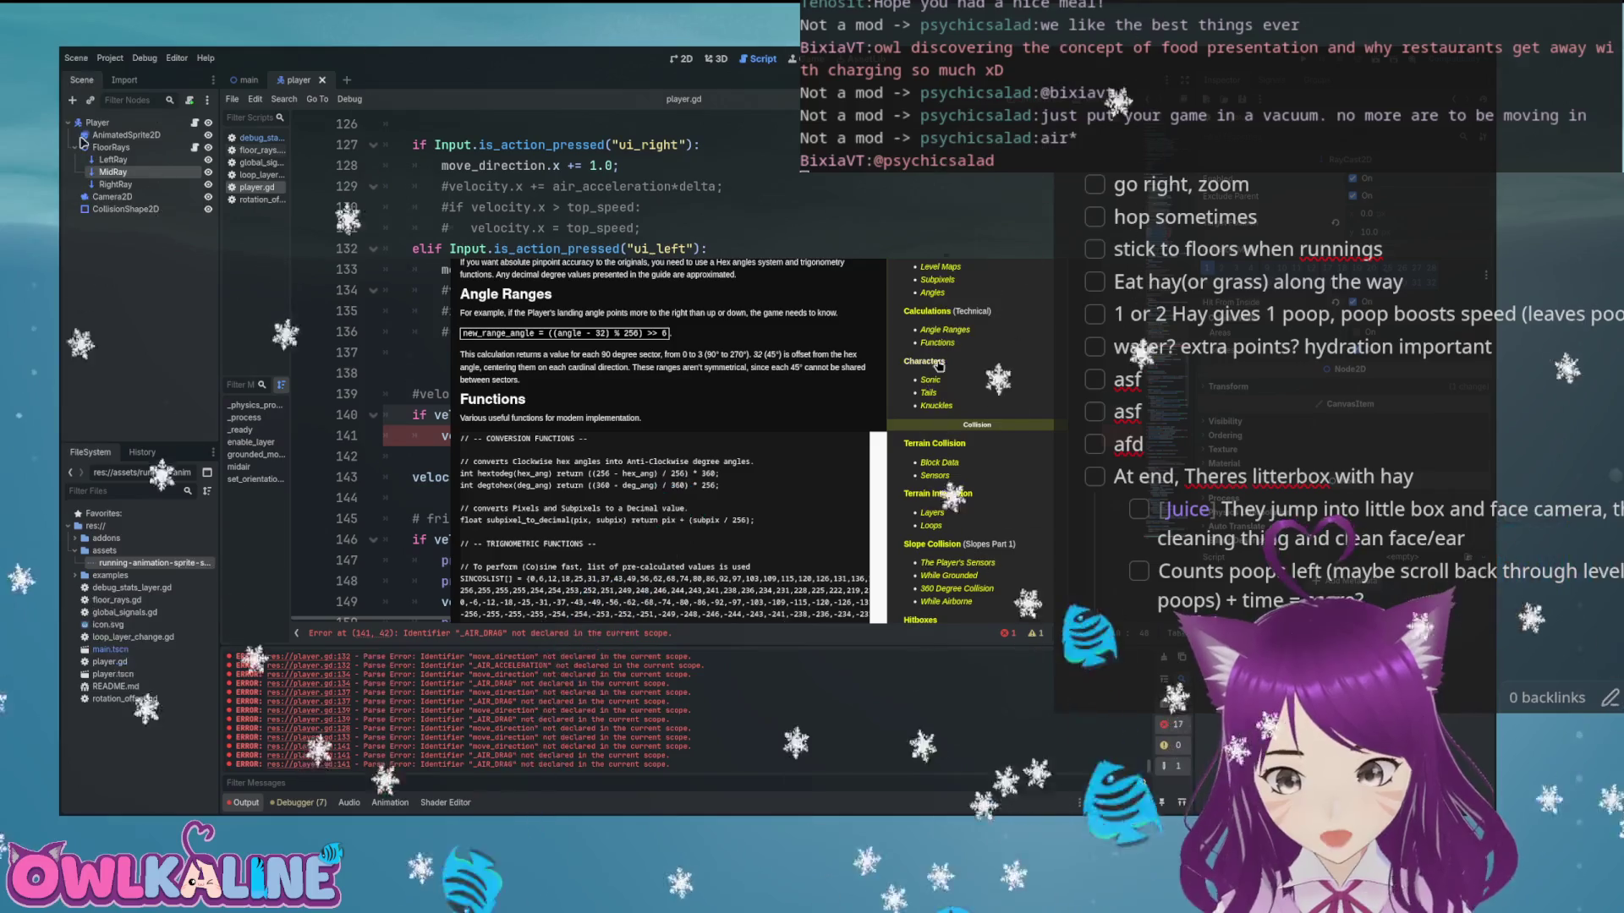
Read Sonic's attributes on the Characters page, then go to the Terrain Collision page
click(942, 364)
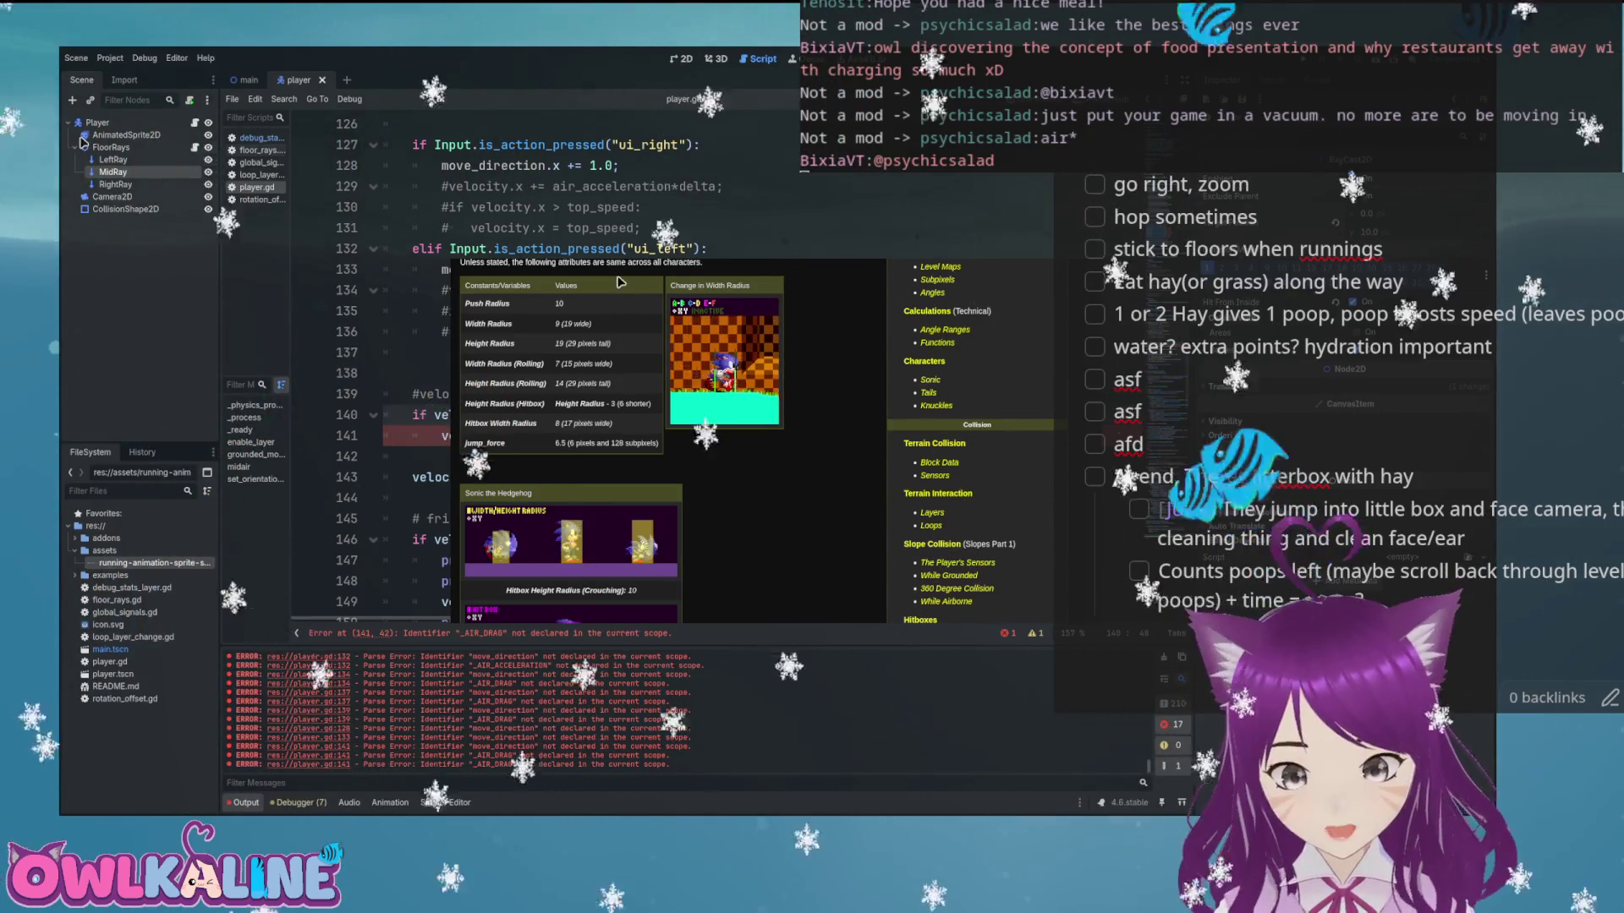
scroll(717, 455, down, 5)
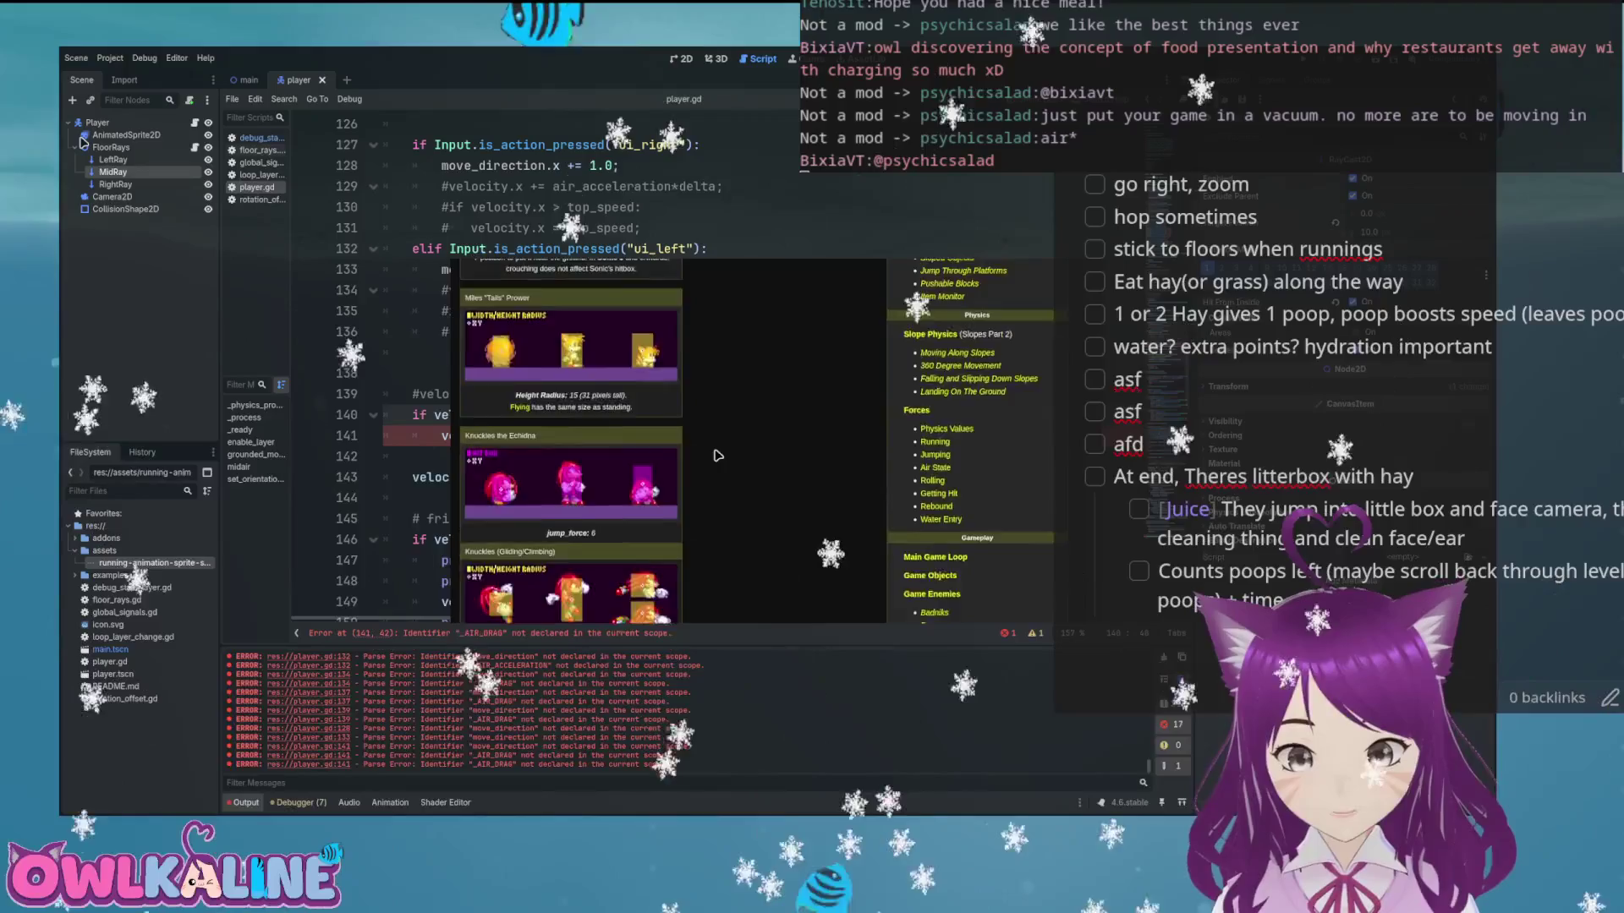
scroll(717, 455, down, 5)
scroll(717, 455, up, 10)
scroll(825, 383, up, 1)
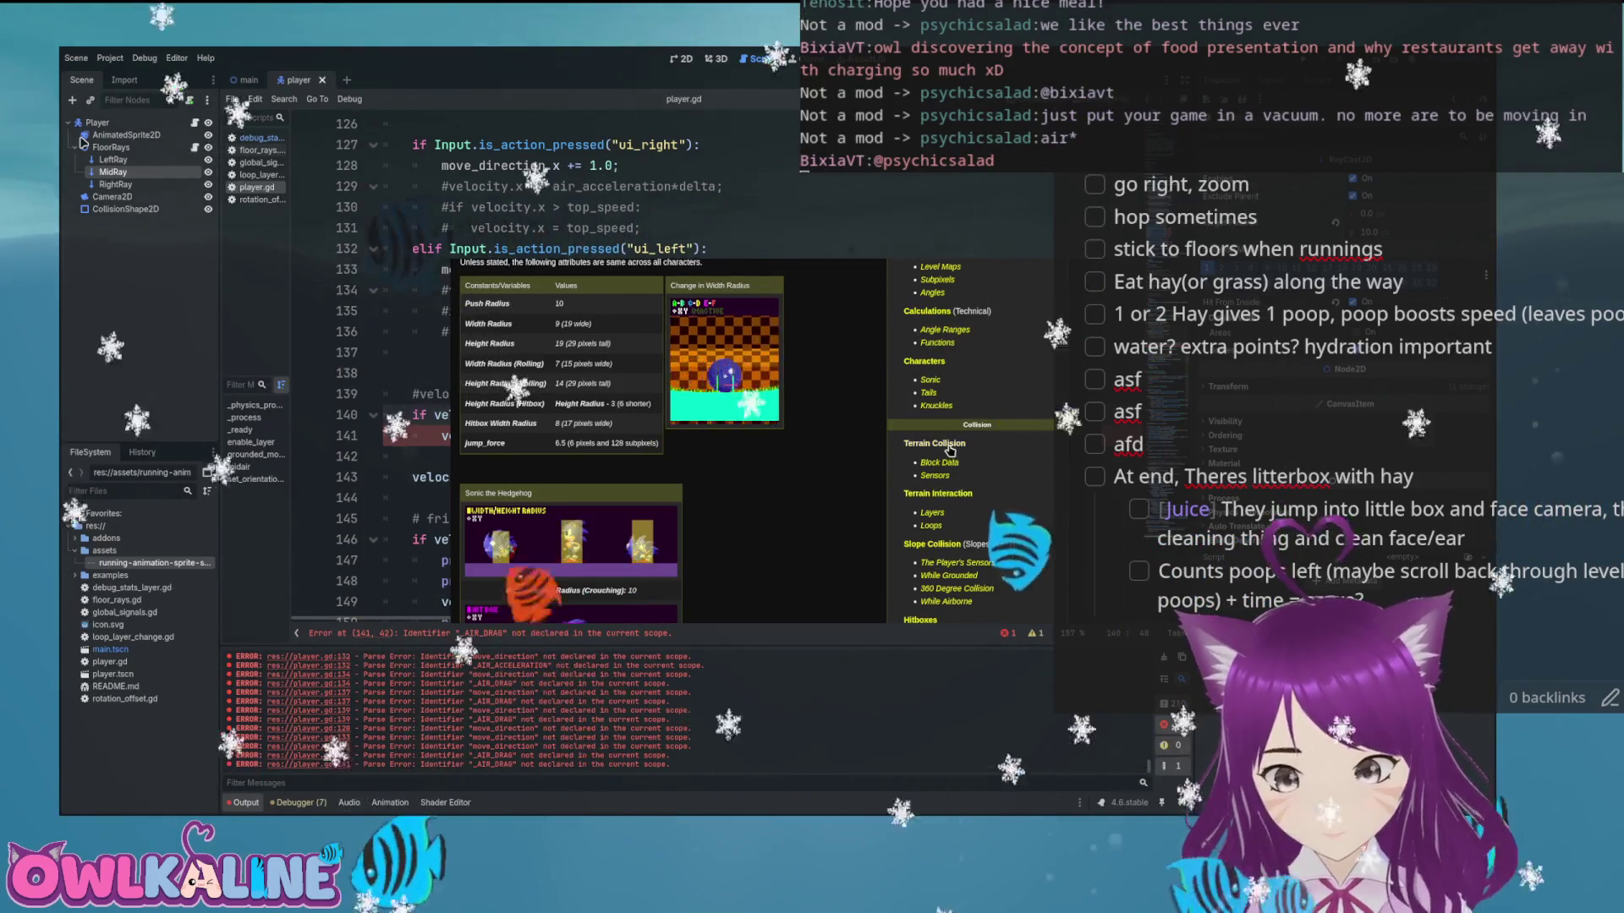
click(949, 444)
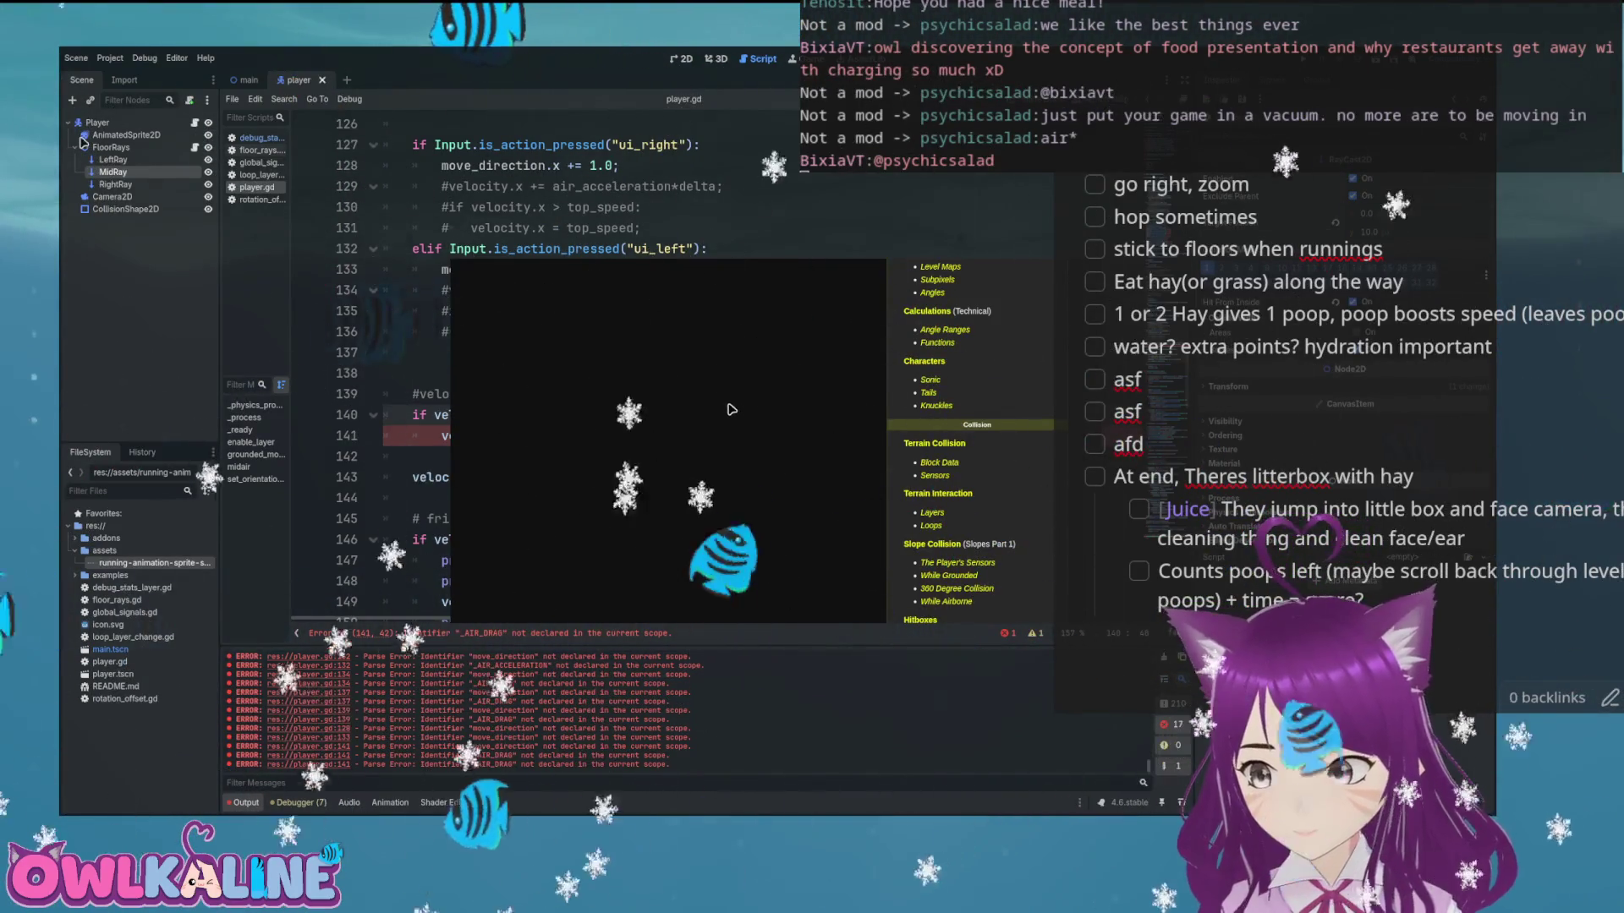
scroll(952, 457, down, 10)
Read through the Solid Tiles page's block data in the Sonic Physics Guide
scroll(953, 457, down, 4)
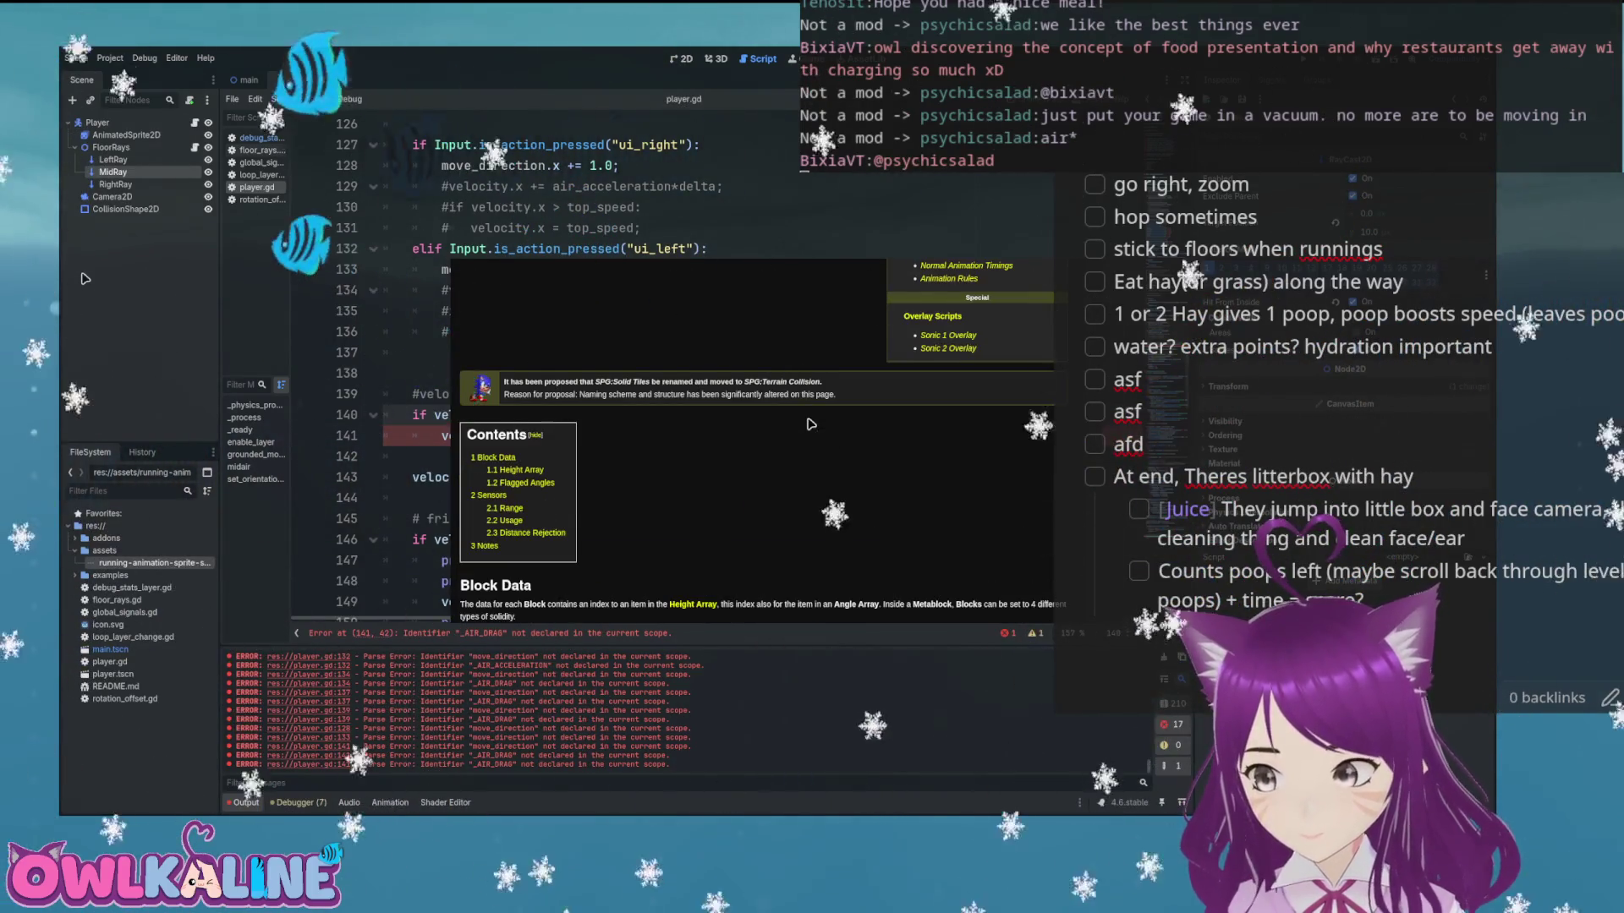
scroll(810, 424, down, 5)
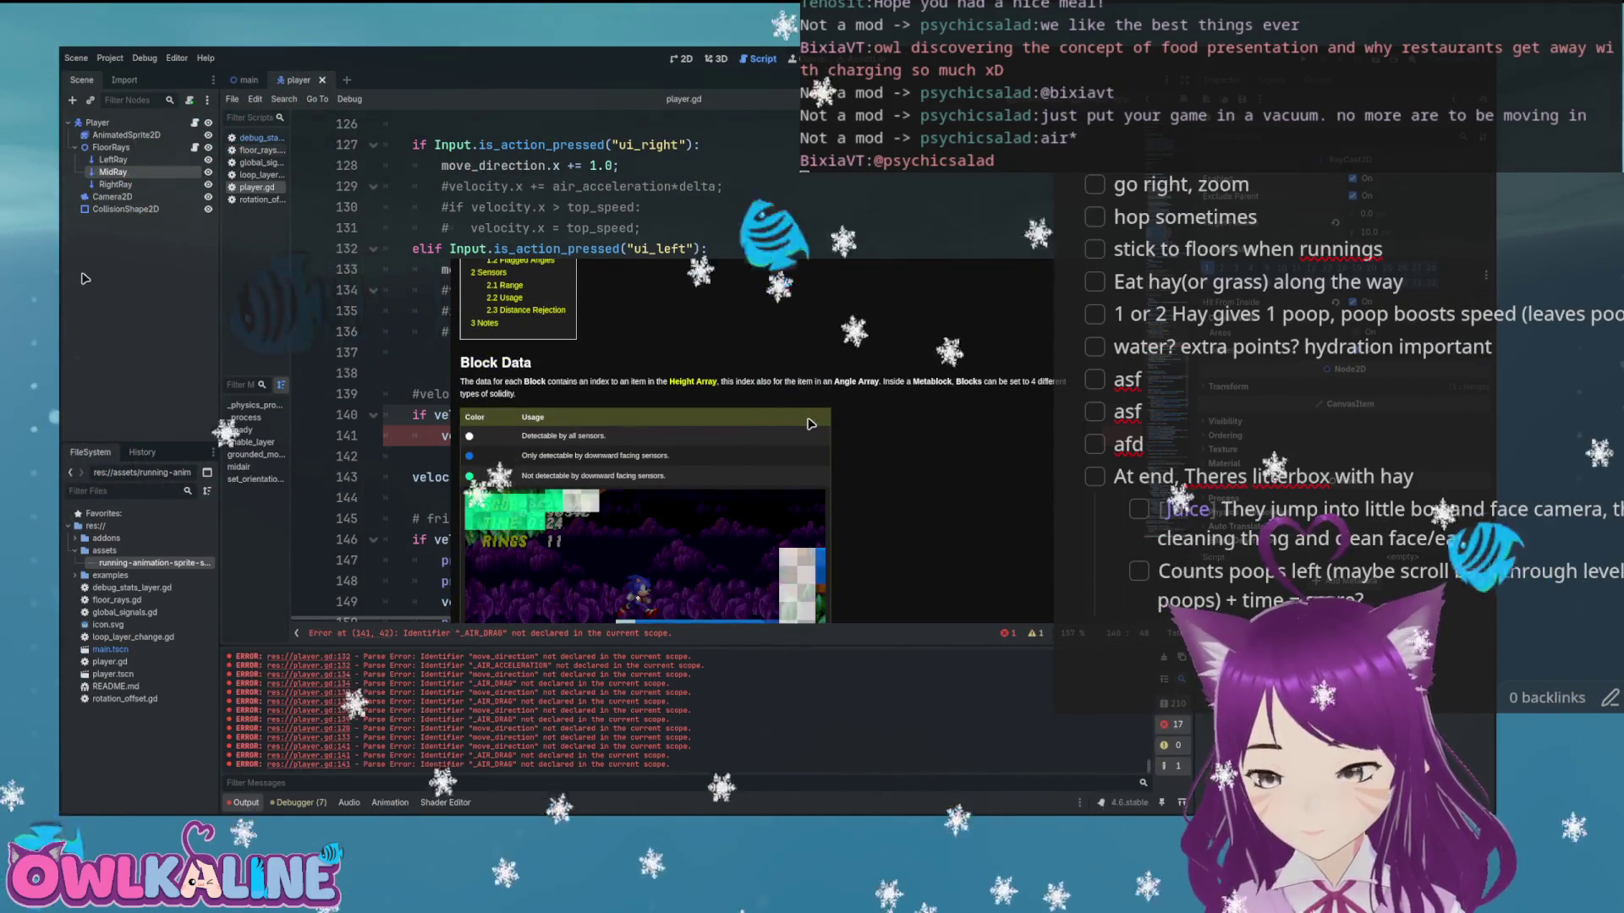
scroll(810, 424, down, 2)
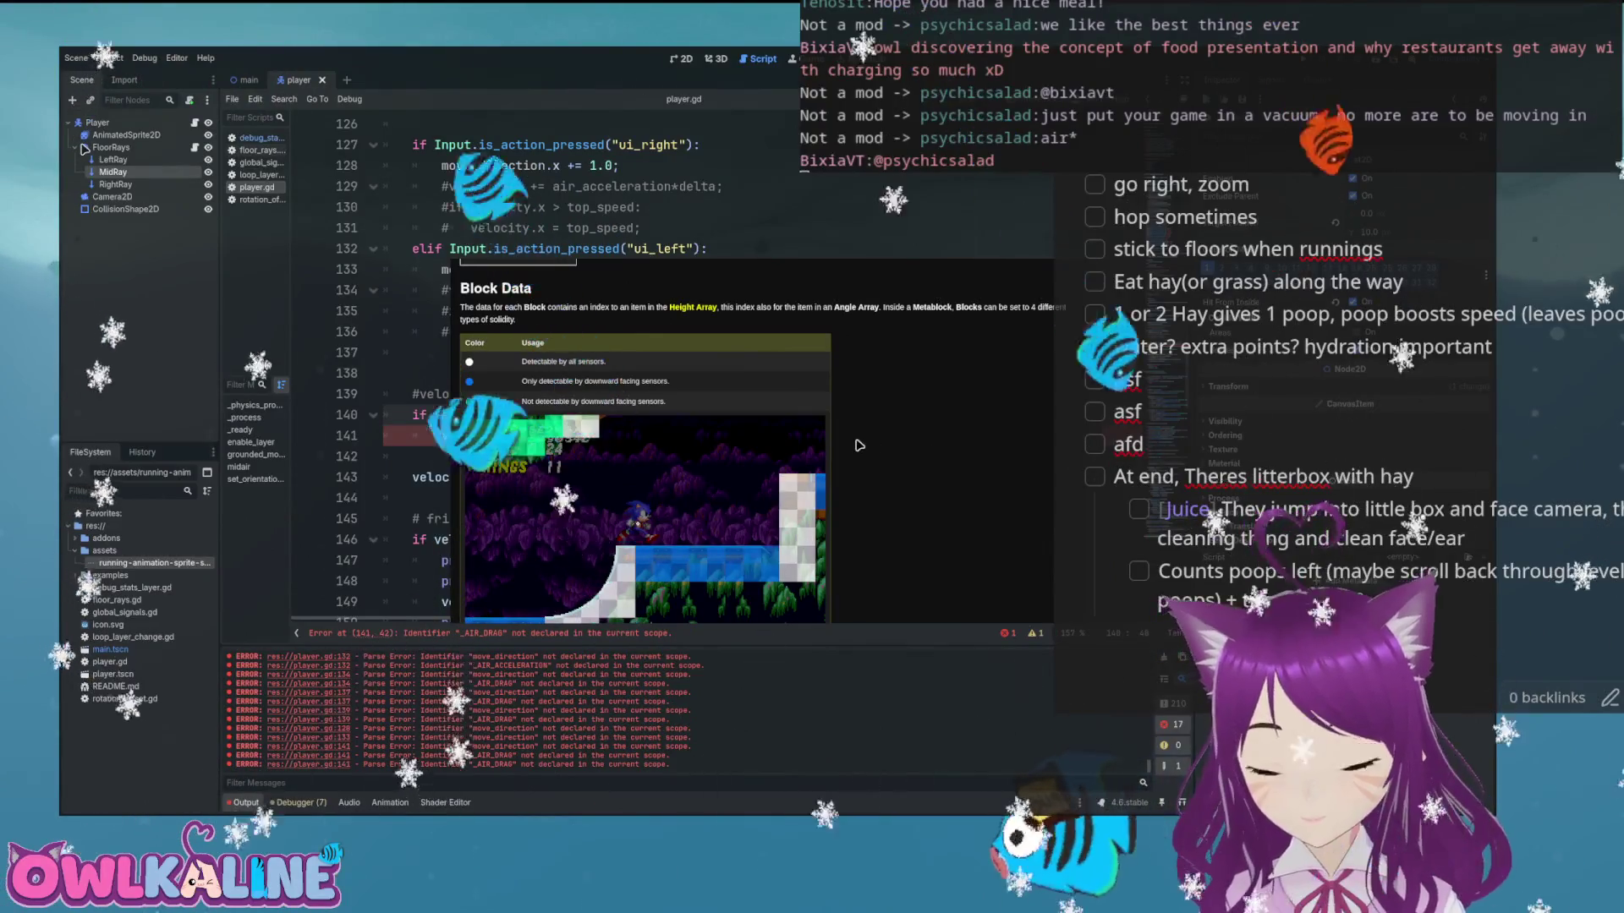
scroll(896, 514, up, 3)
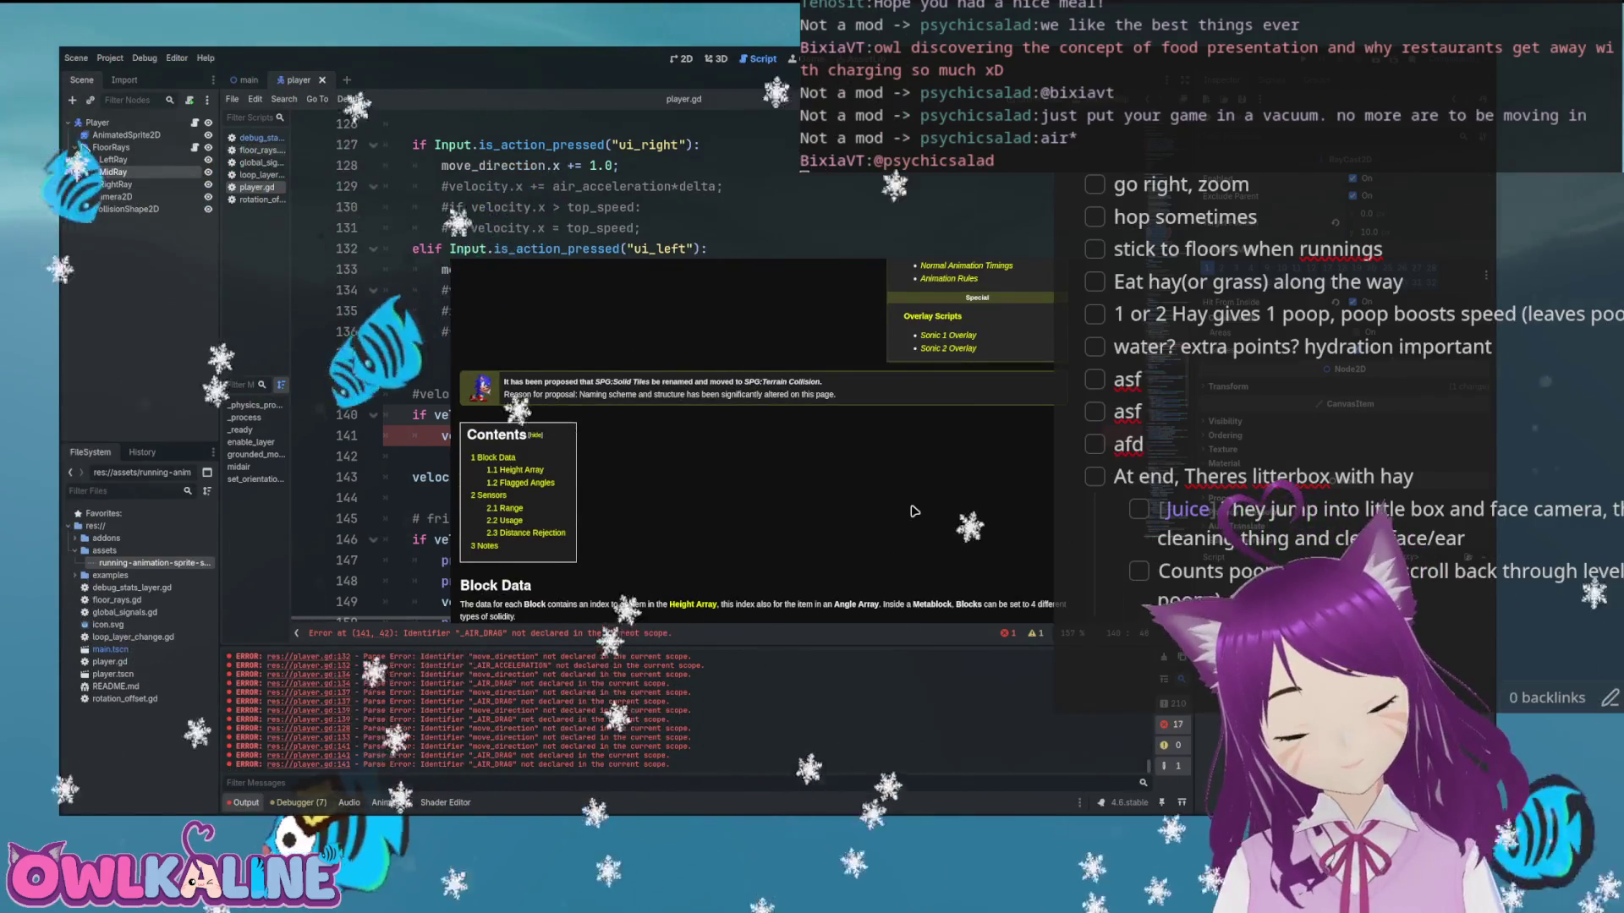
scroll(913, 511, down, 3)
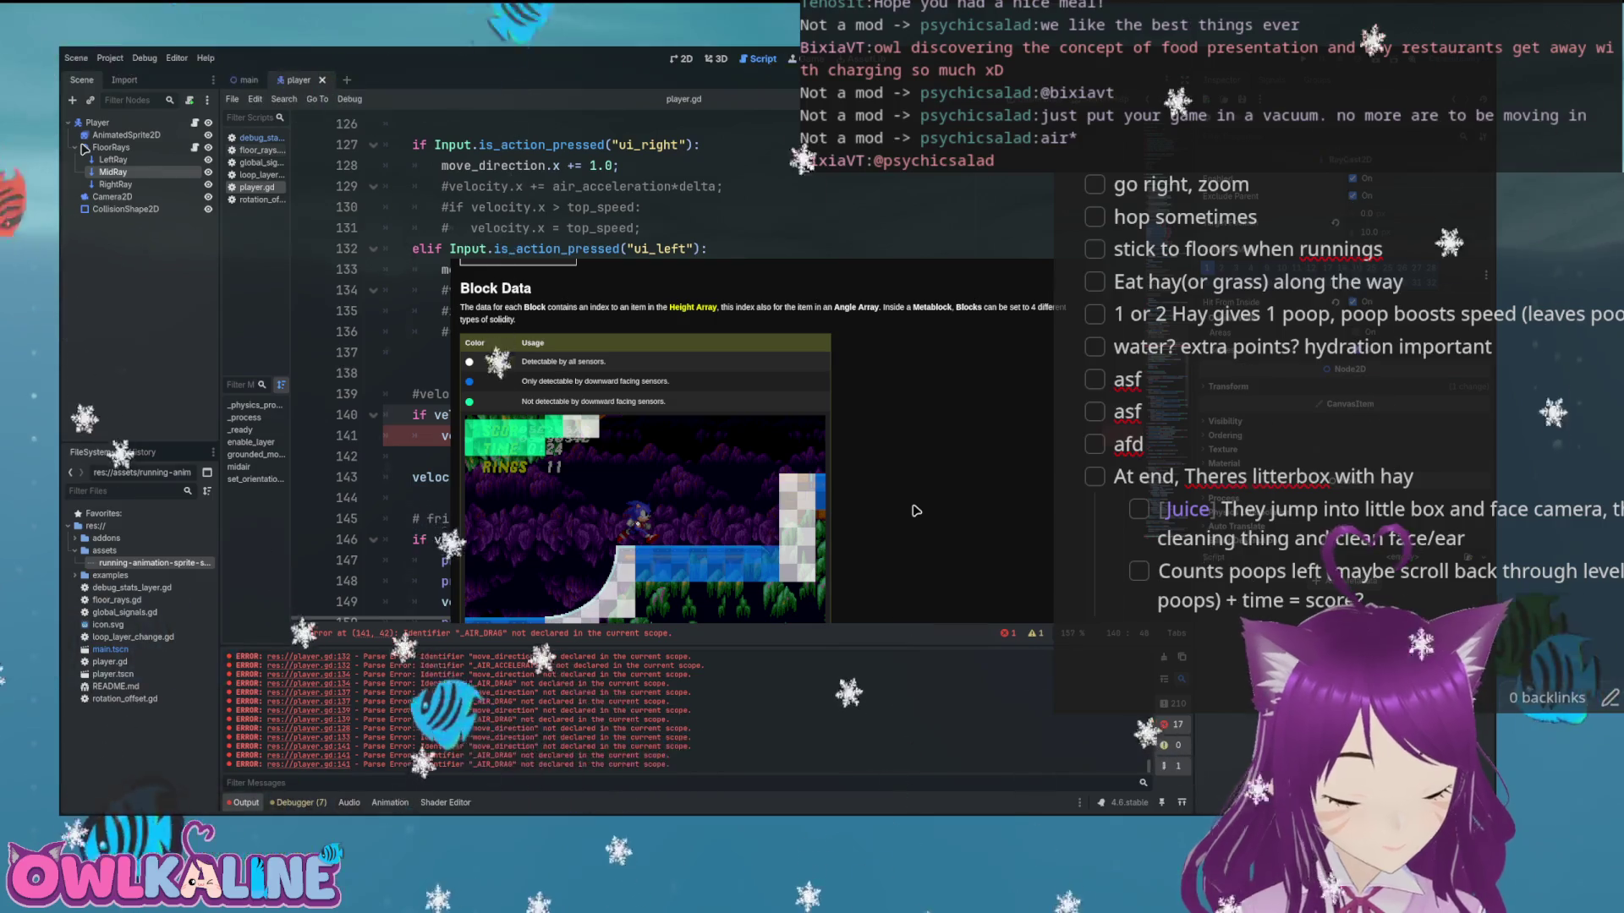
scroll(643, 448, down, 3)
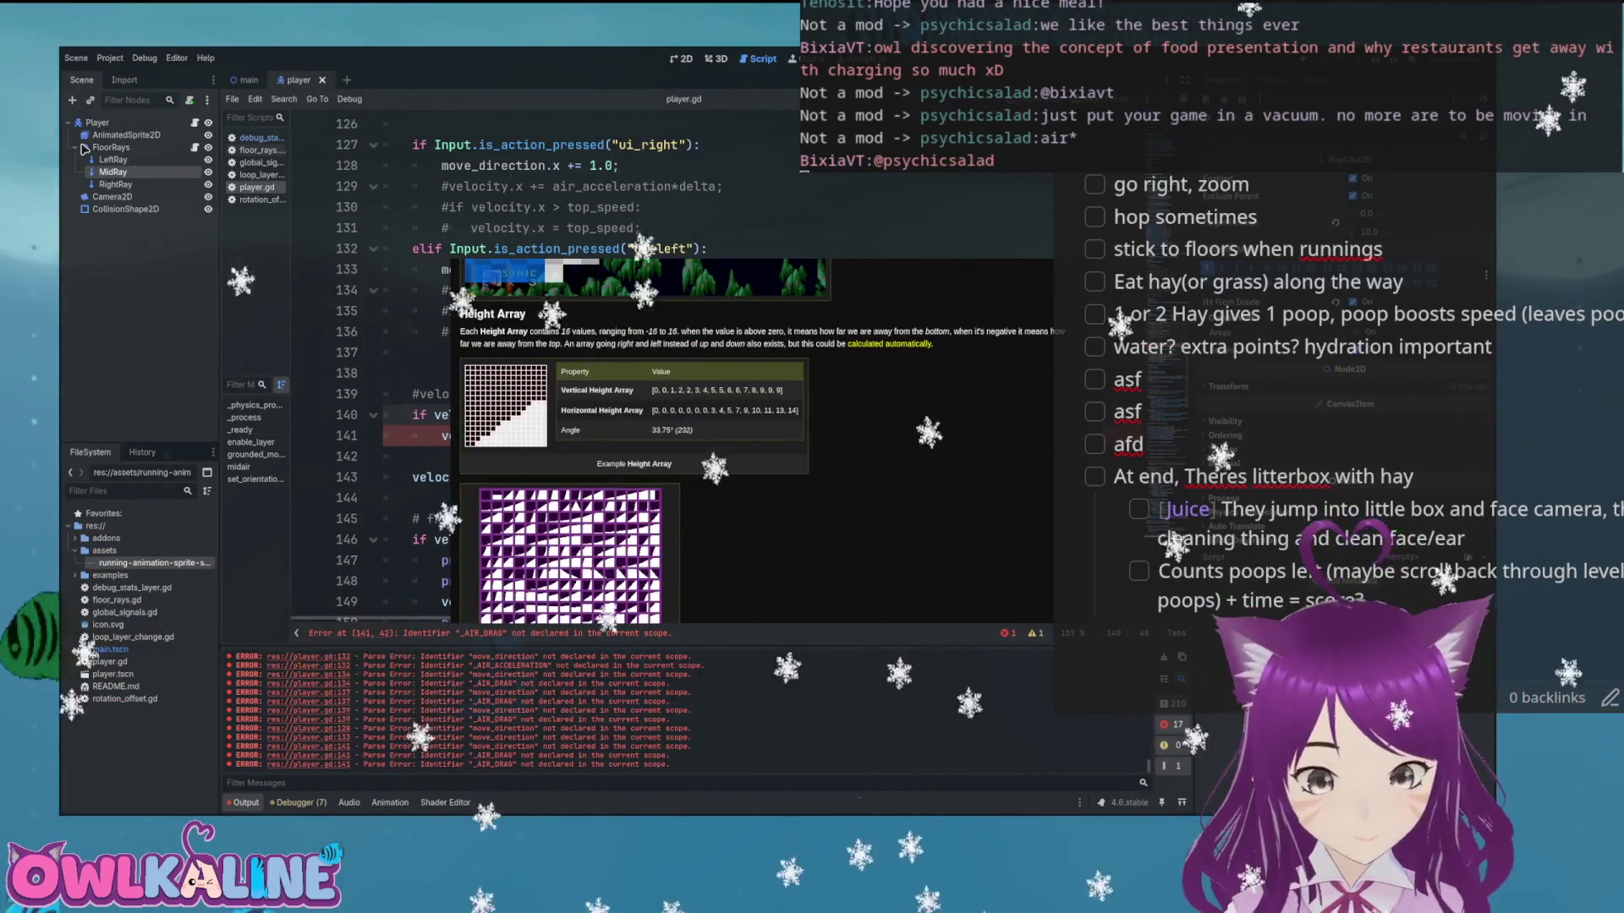
scroll(942, 532, down, 4)
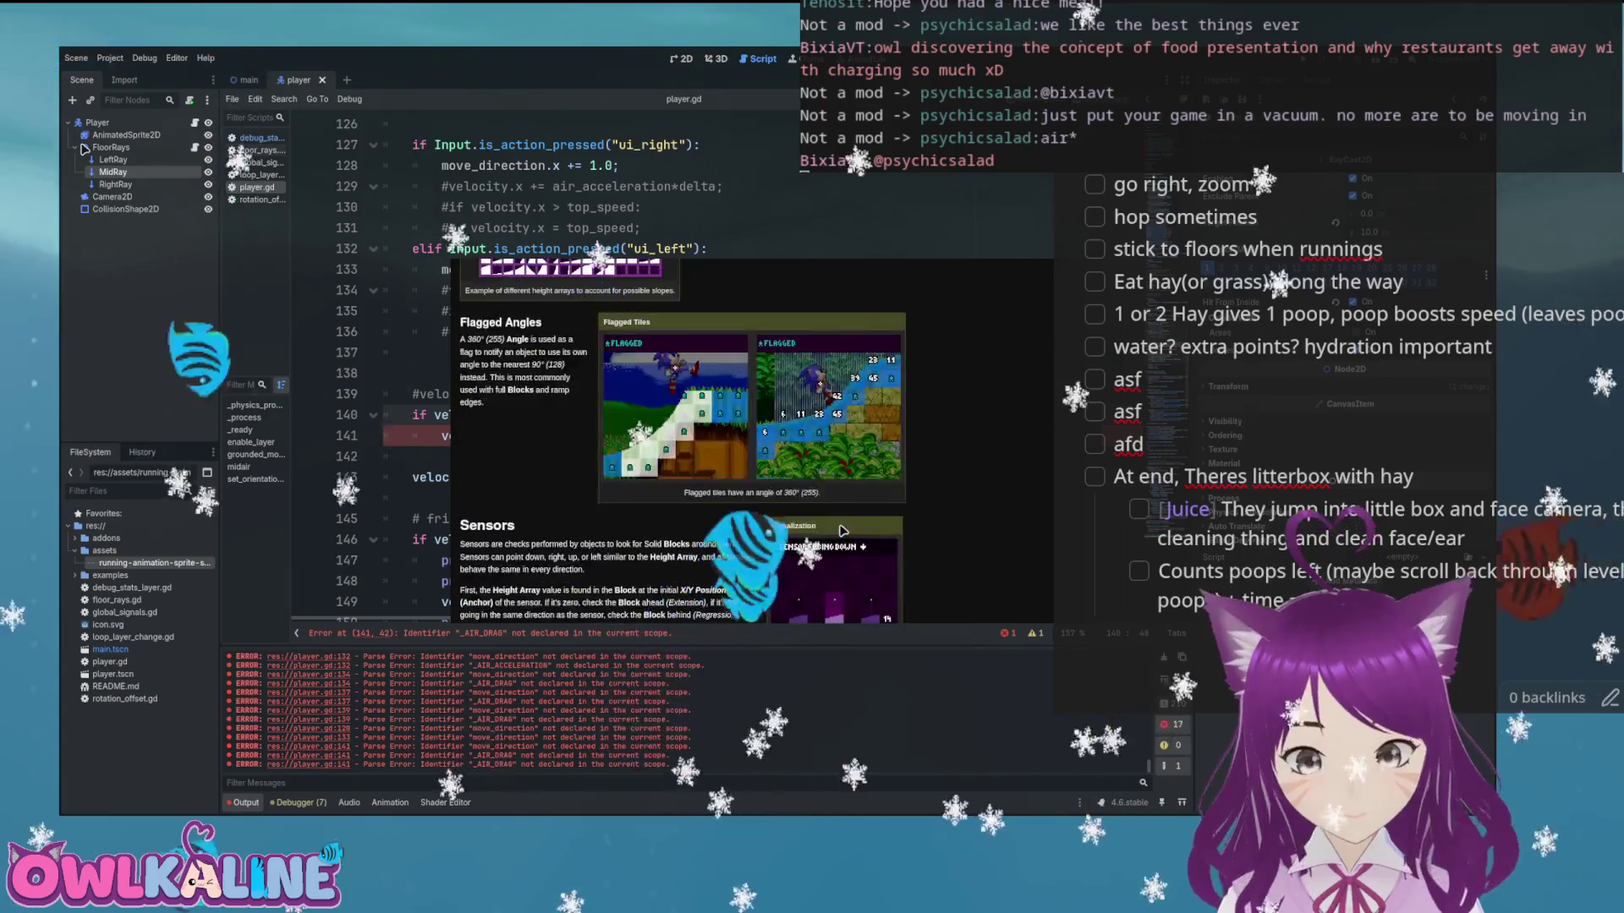
scroll(941, 532, up, 5)
Use the sidebar contents to jump on to the Layer Switchers section
mouse_move(927, 530)
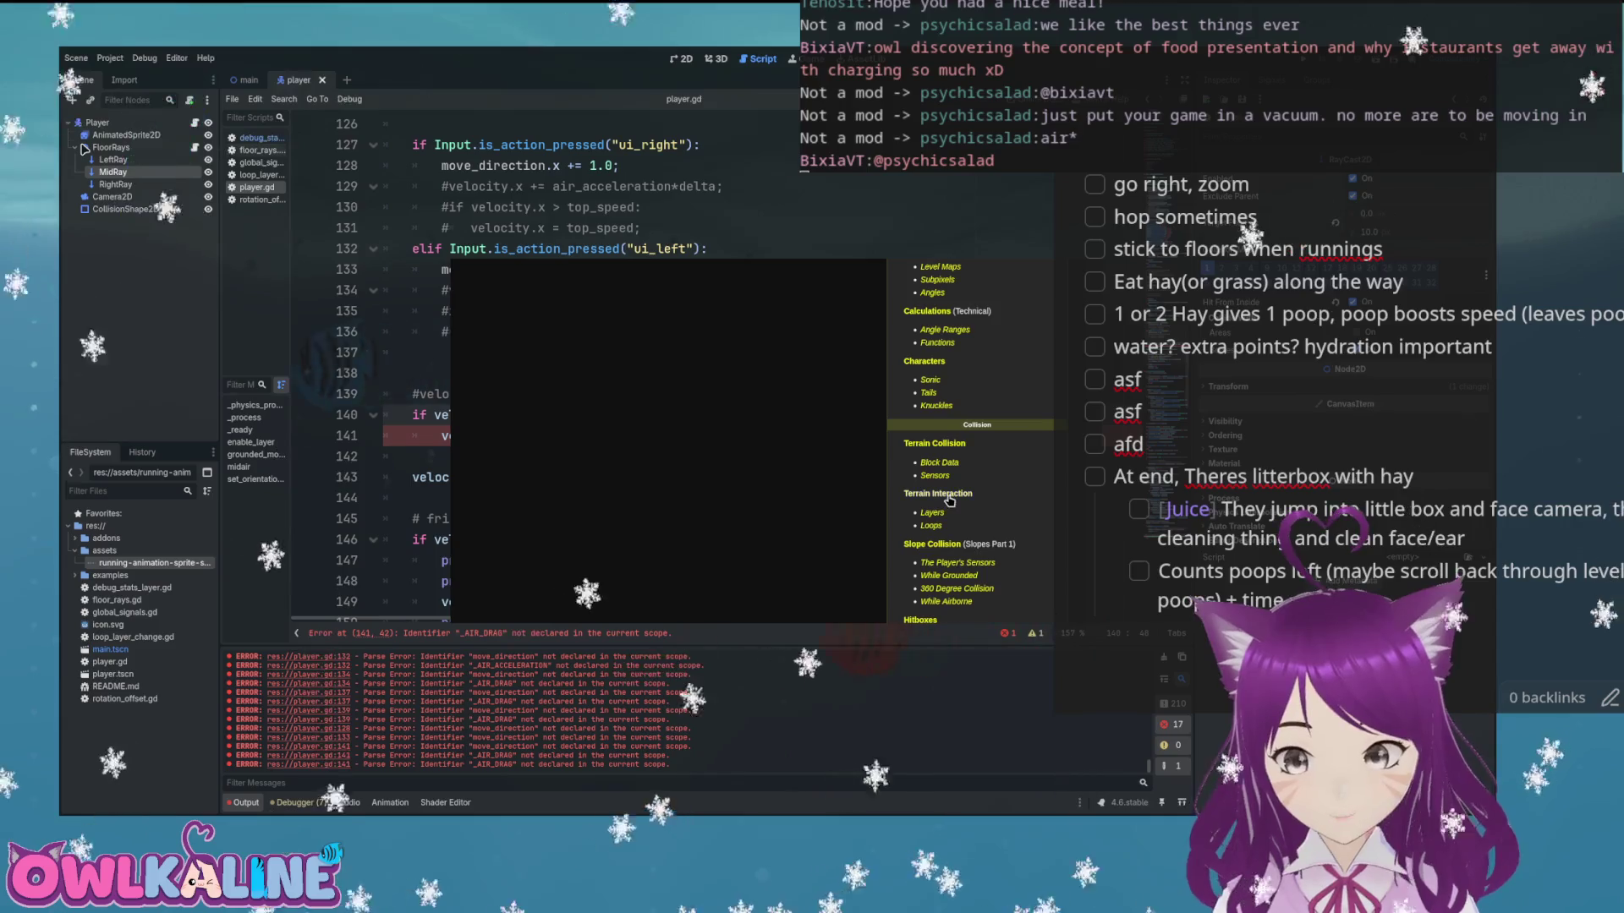
scroll(808, 530, down, 1)
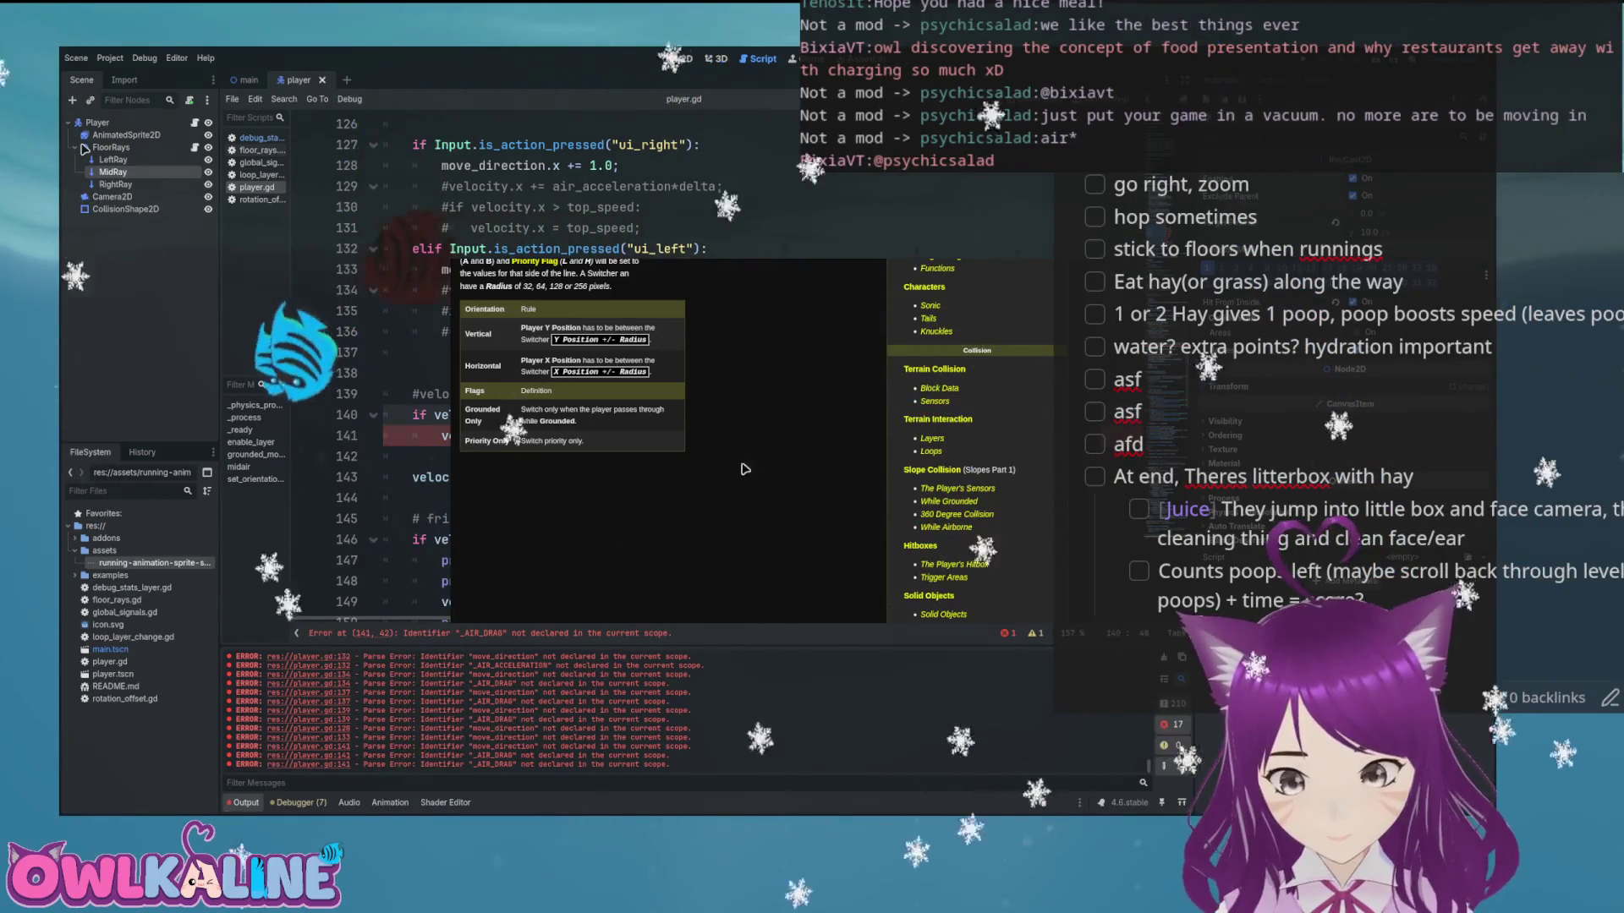
scroll(752, 488, down, 3)
click(928, 539)
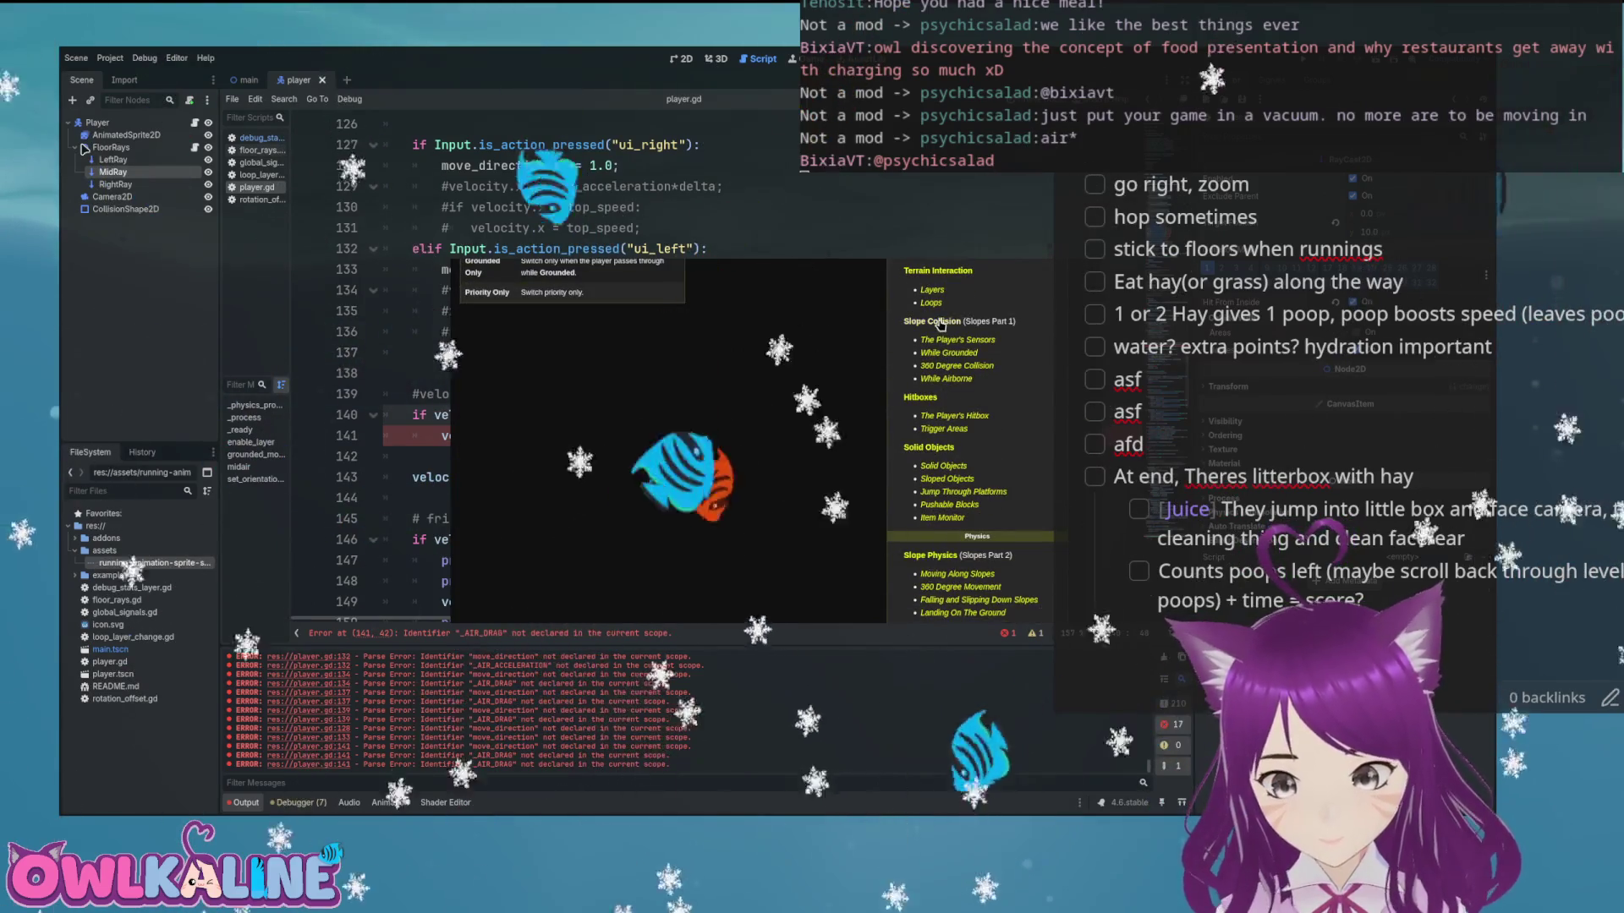
Read the ground sensor and collision mode sections, then open Forces > Running with its Physics Values table
scroll(857, 459, down, 5)
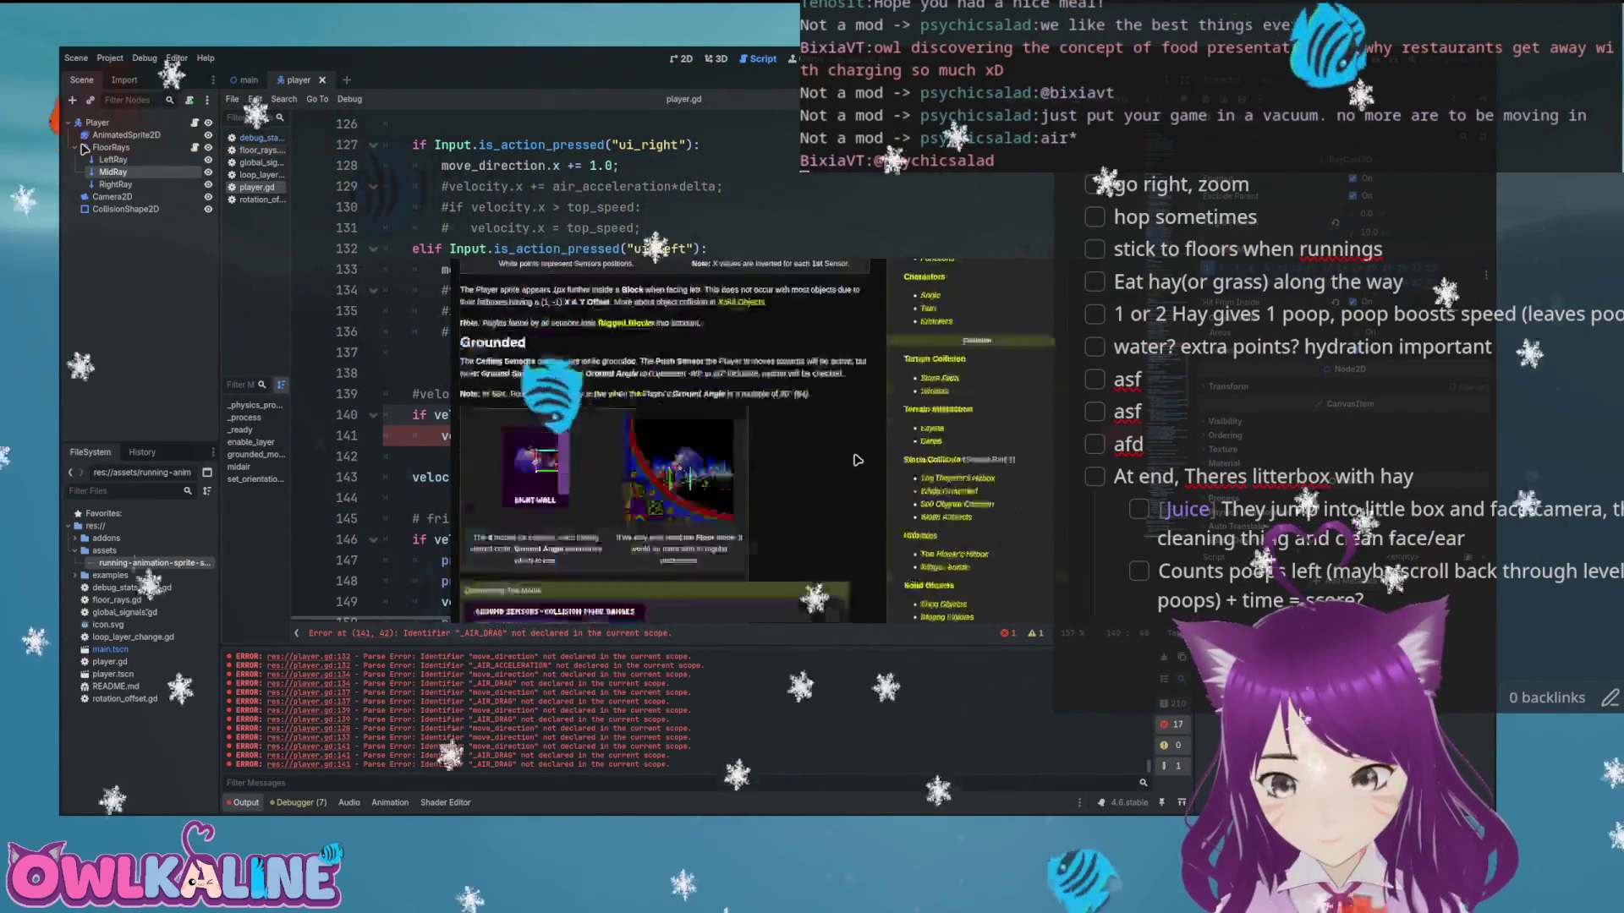
scroll(857, 459, down, 10)
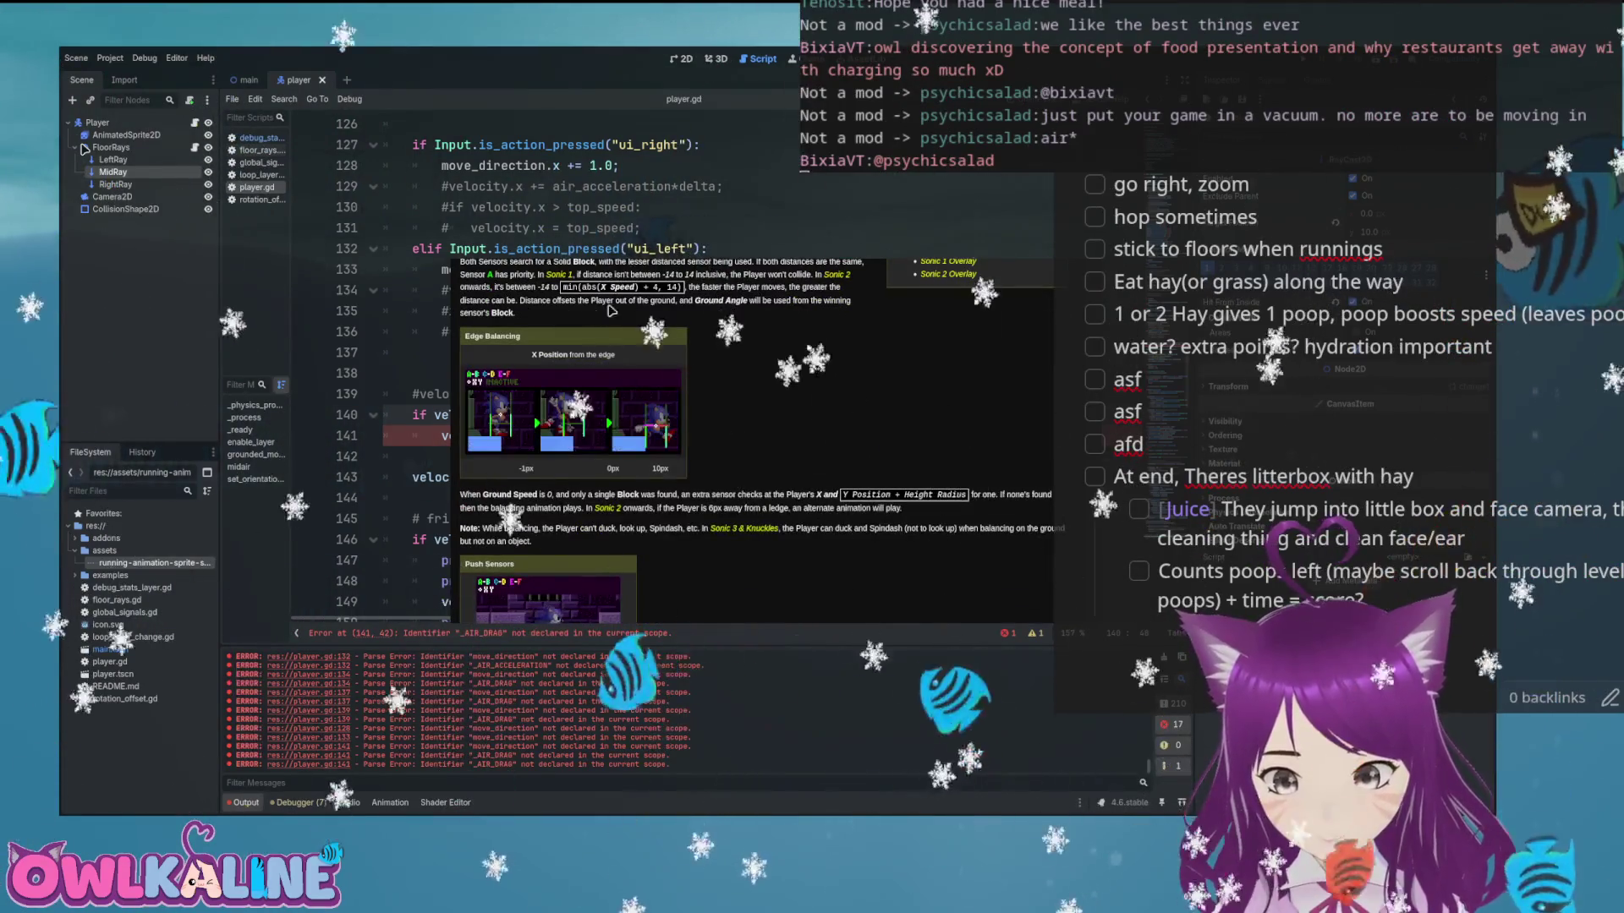
scroll(807, 533, down, 2)
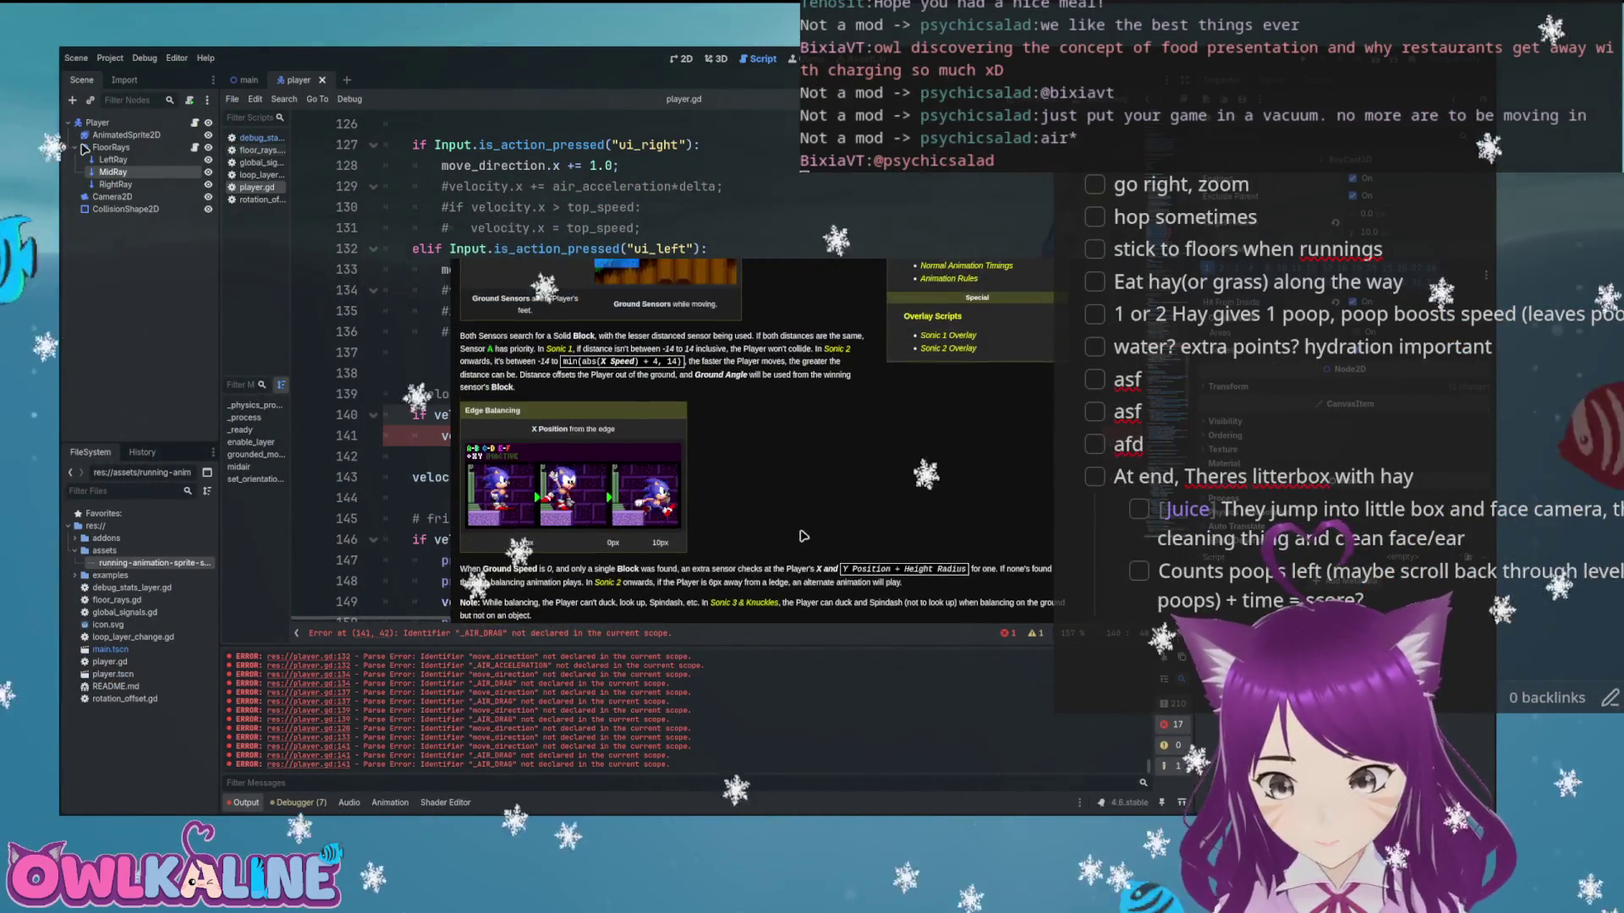
scroll(804, 536, down, 10)
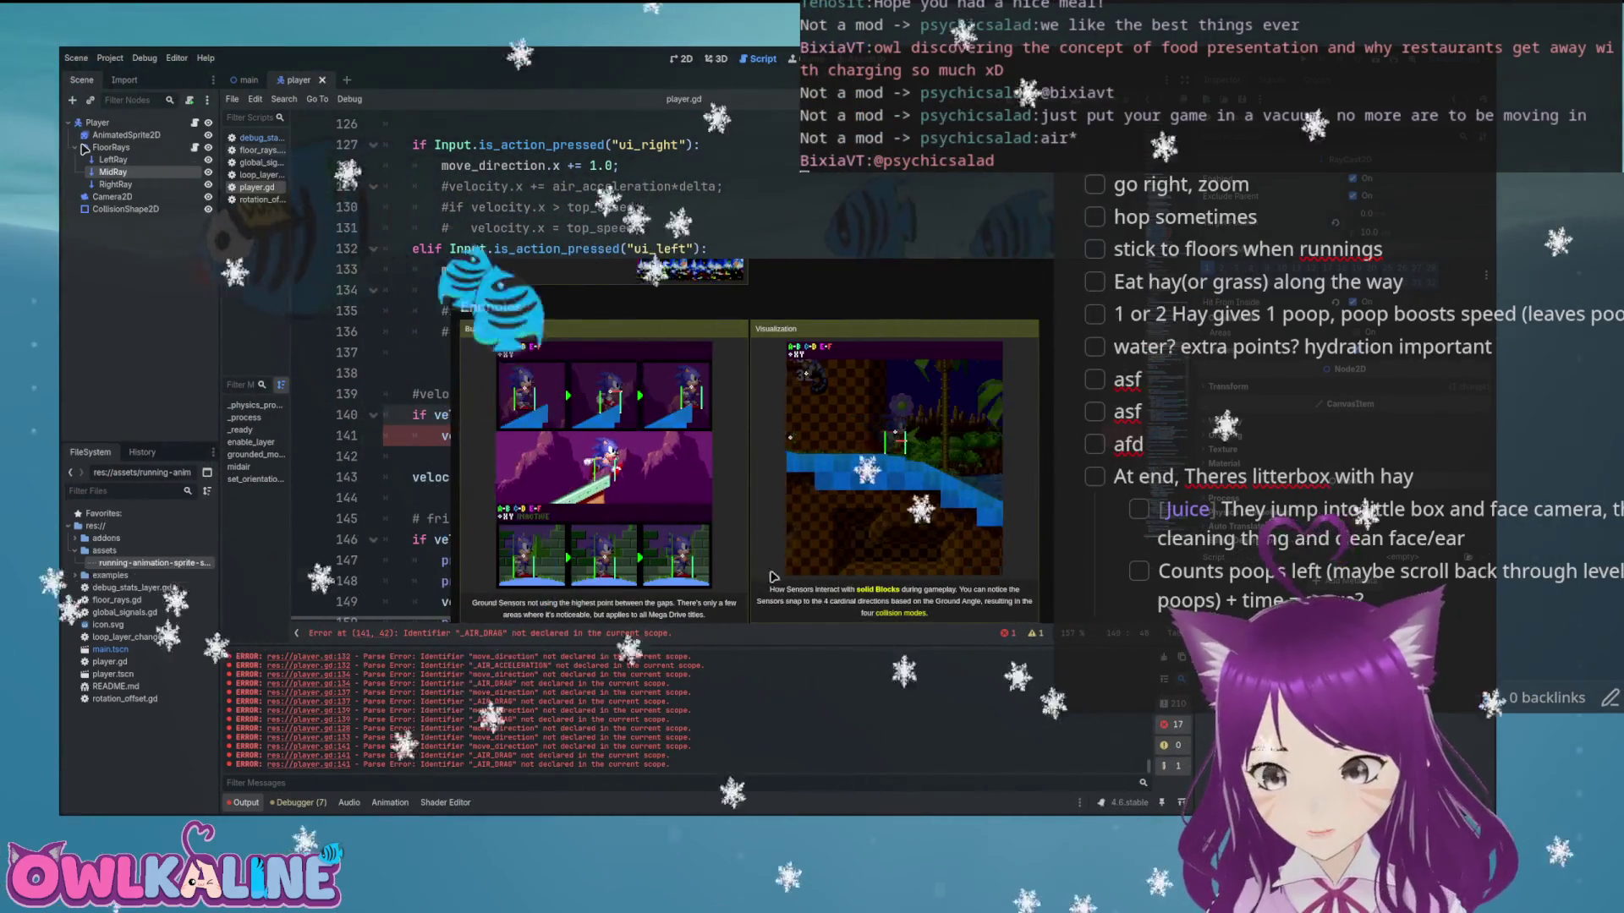
scroll(796, 608, up, 8)
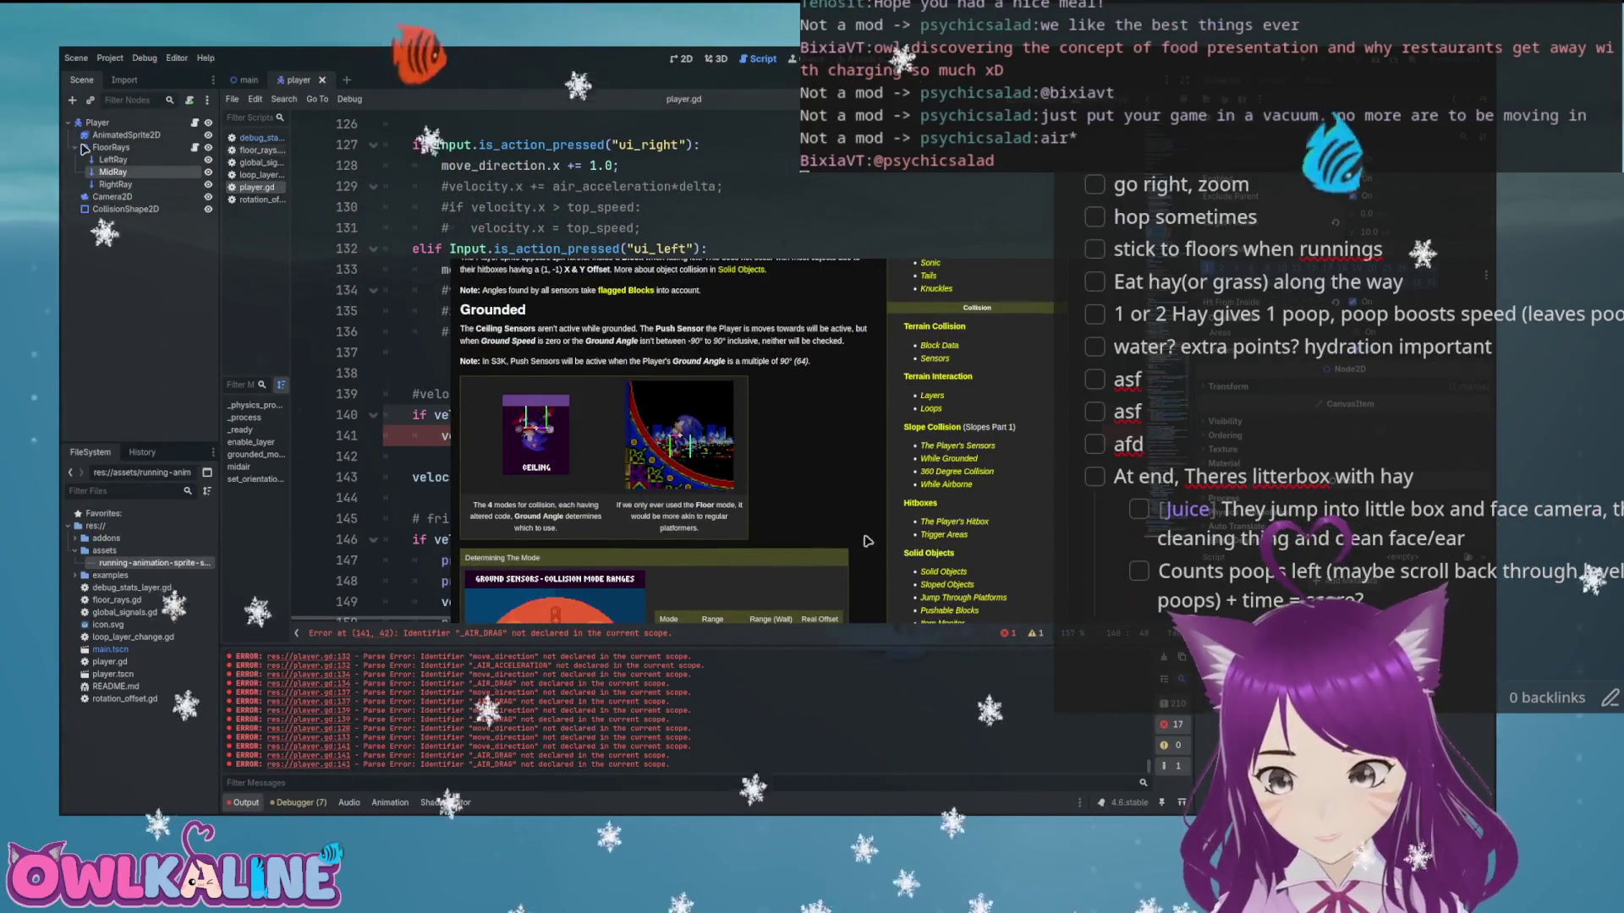
scroll(854, 533, down, 3)
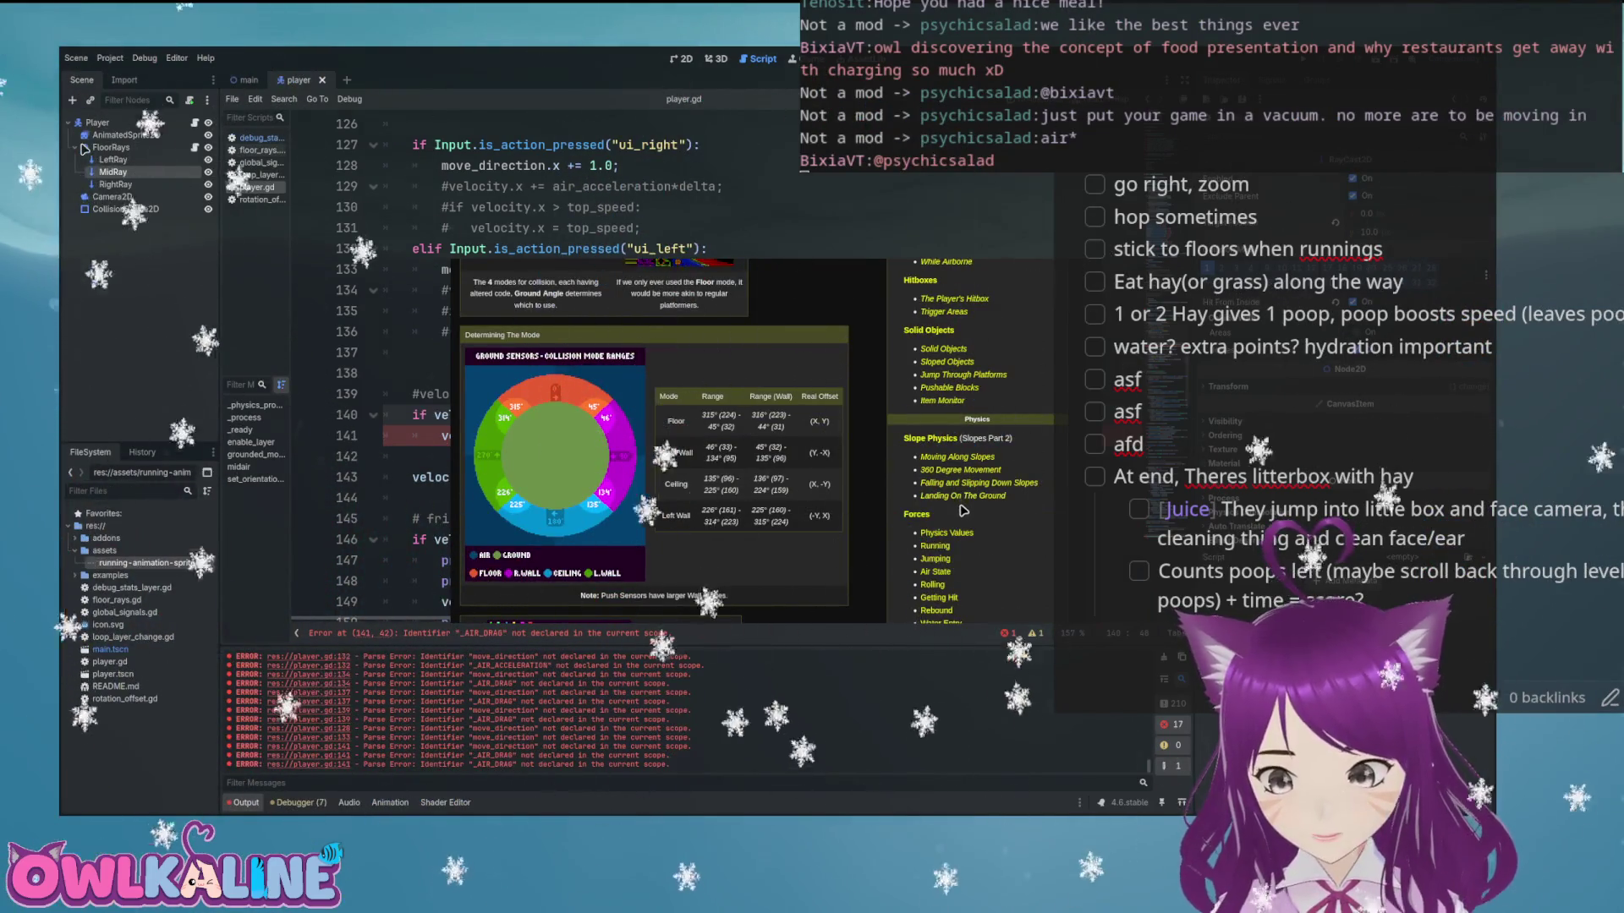
click(923, 519)
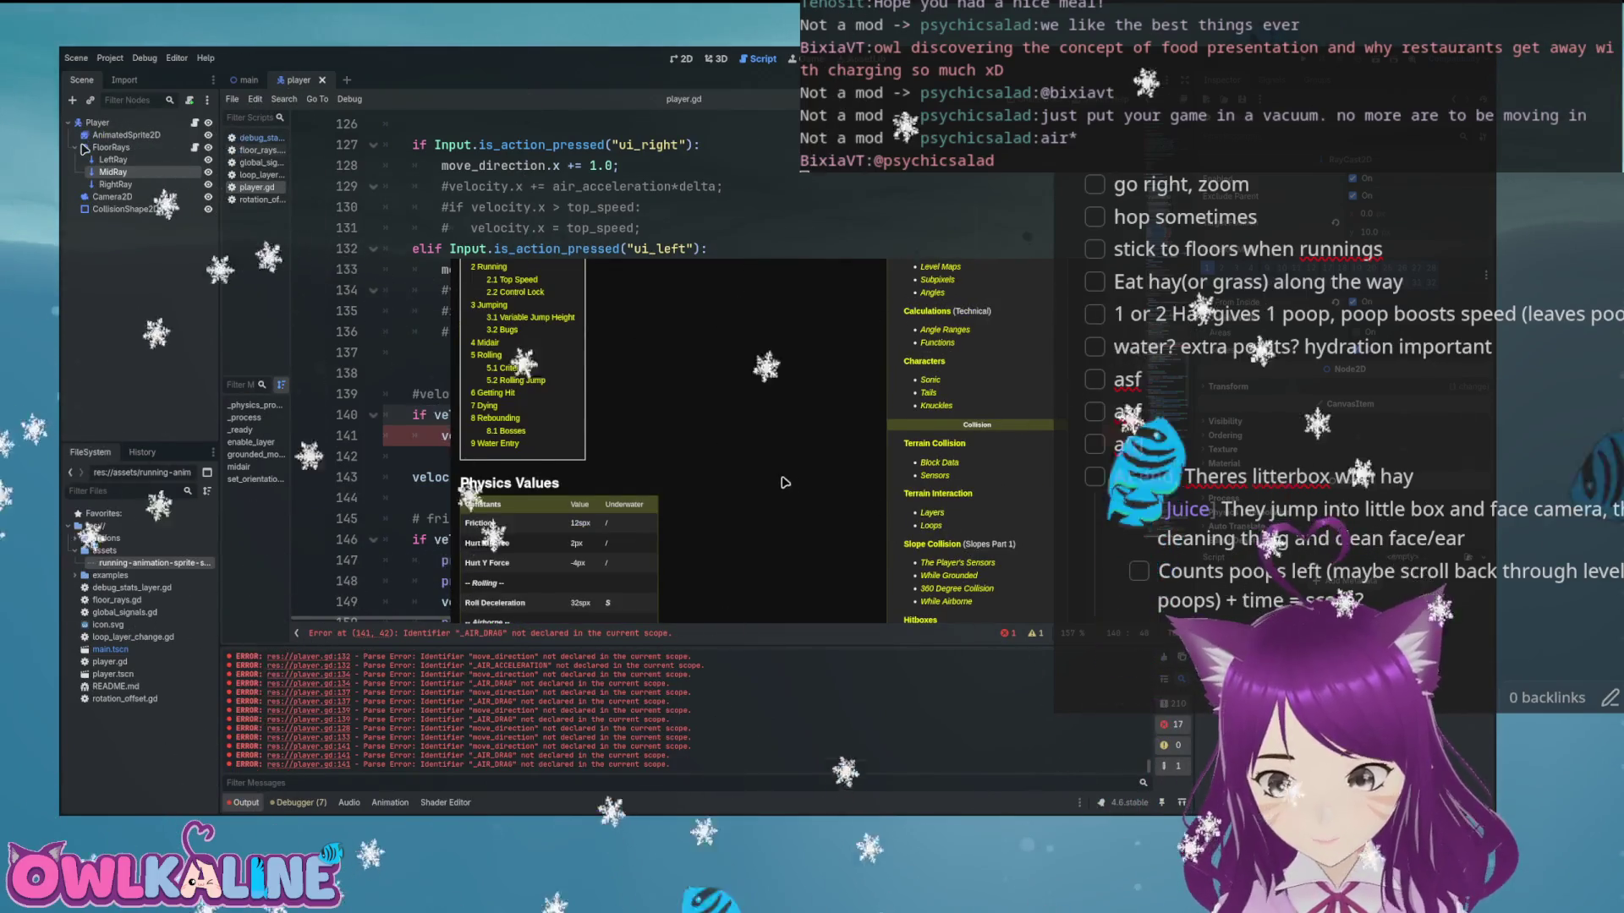
Check acceleration, top speed and air acceleration values in the Physics Values tables, then return to Godot
scroll(784, 481, down, 3)
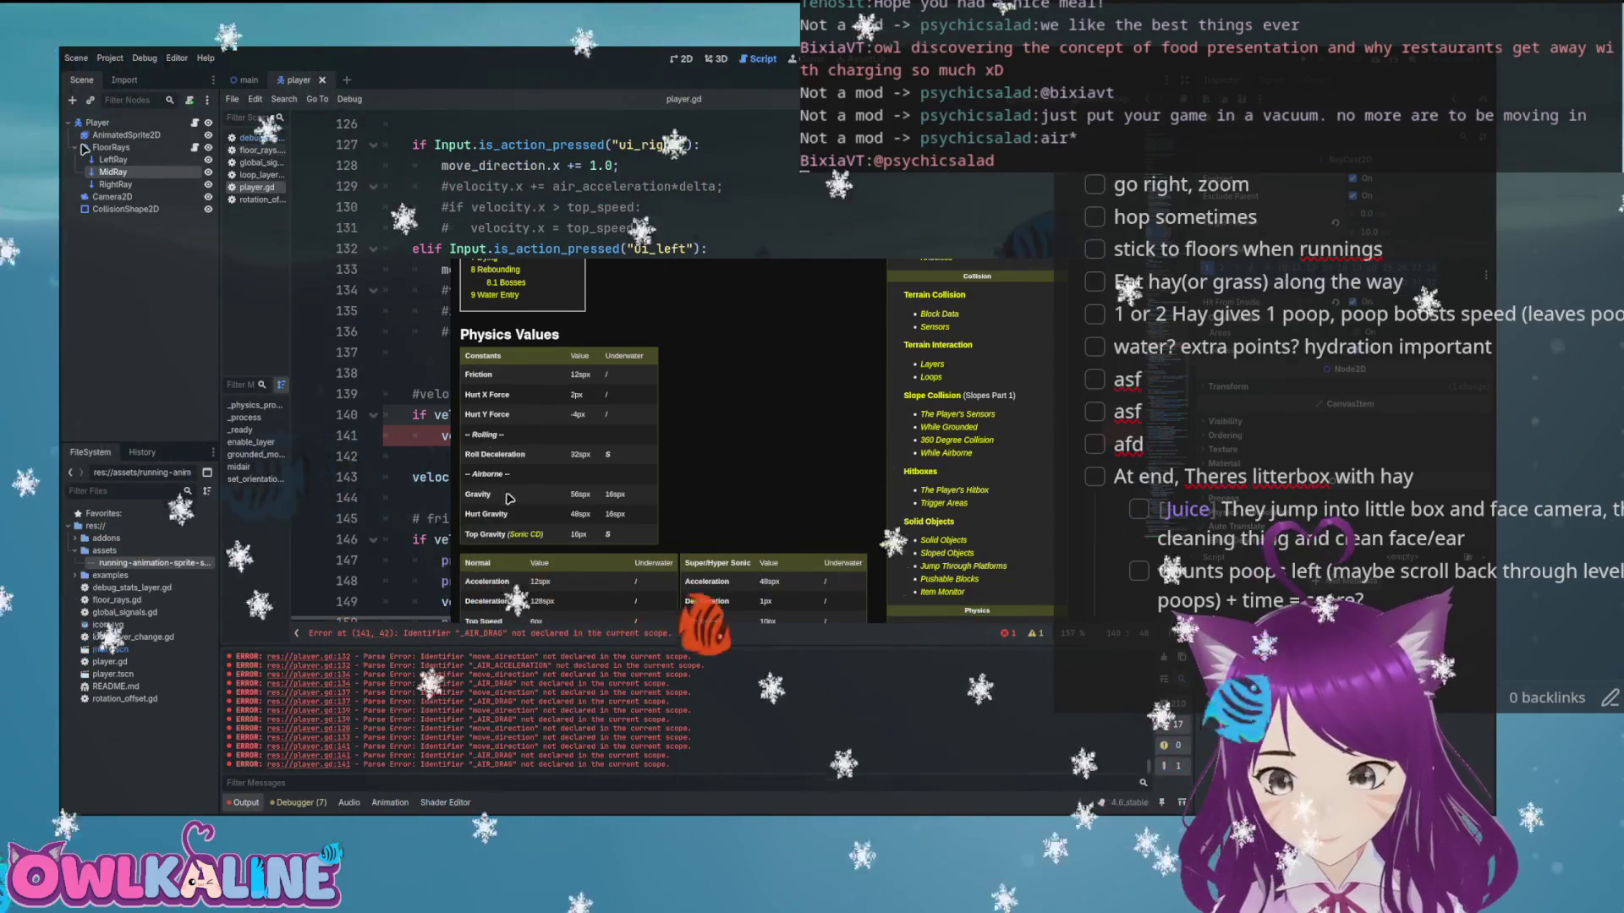
scroll(507, 398, down, 3)
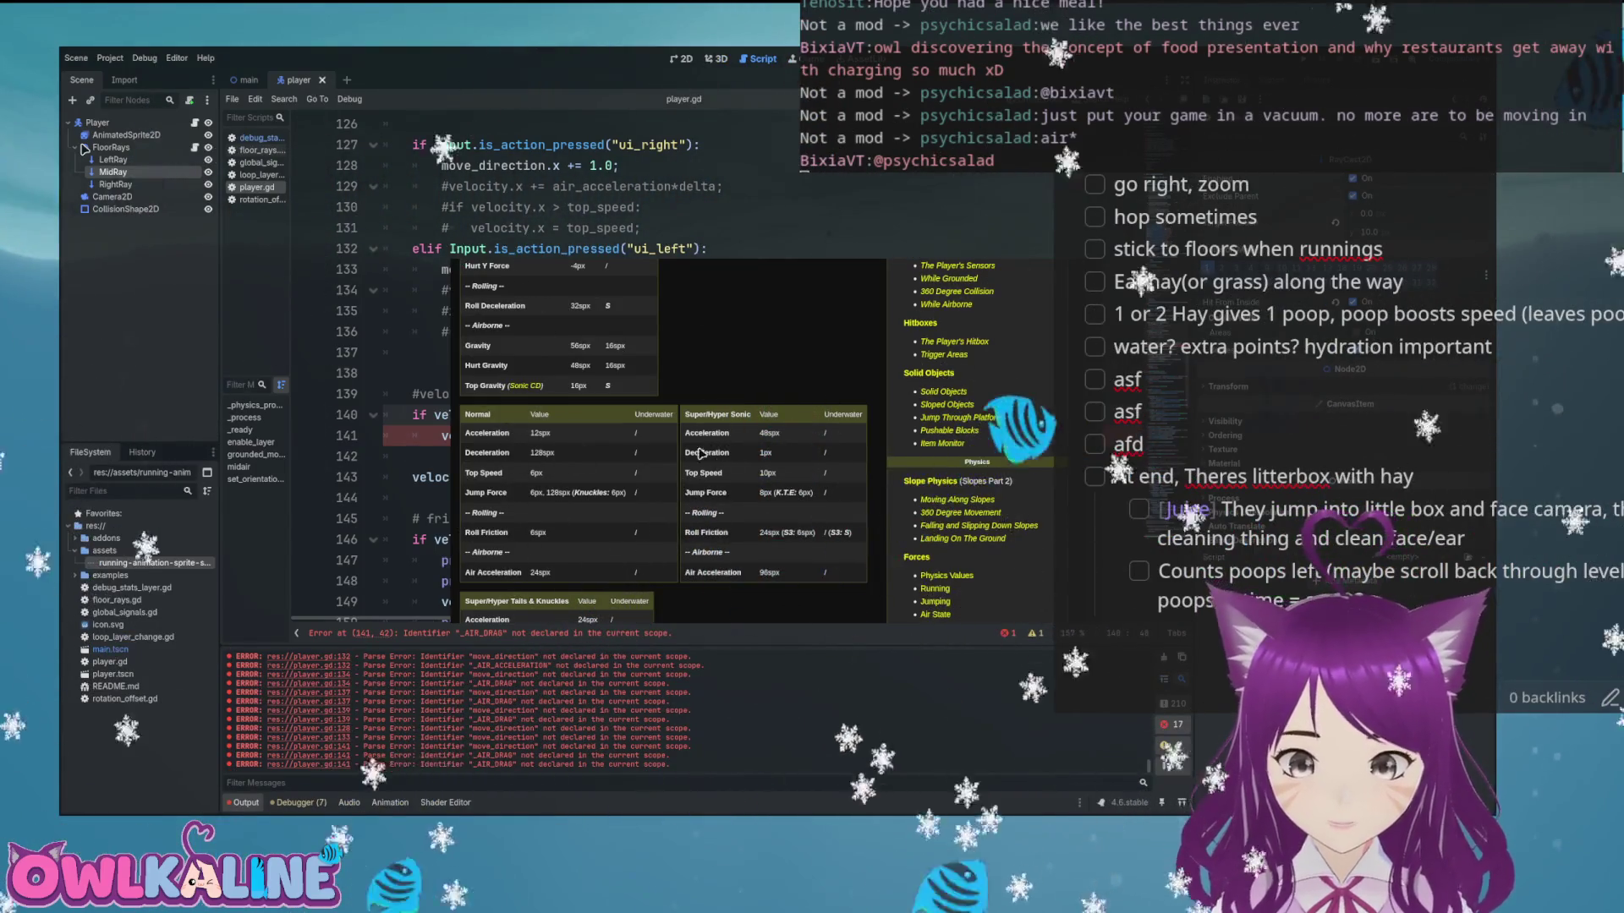
scroll(518, 543, down, 3)
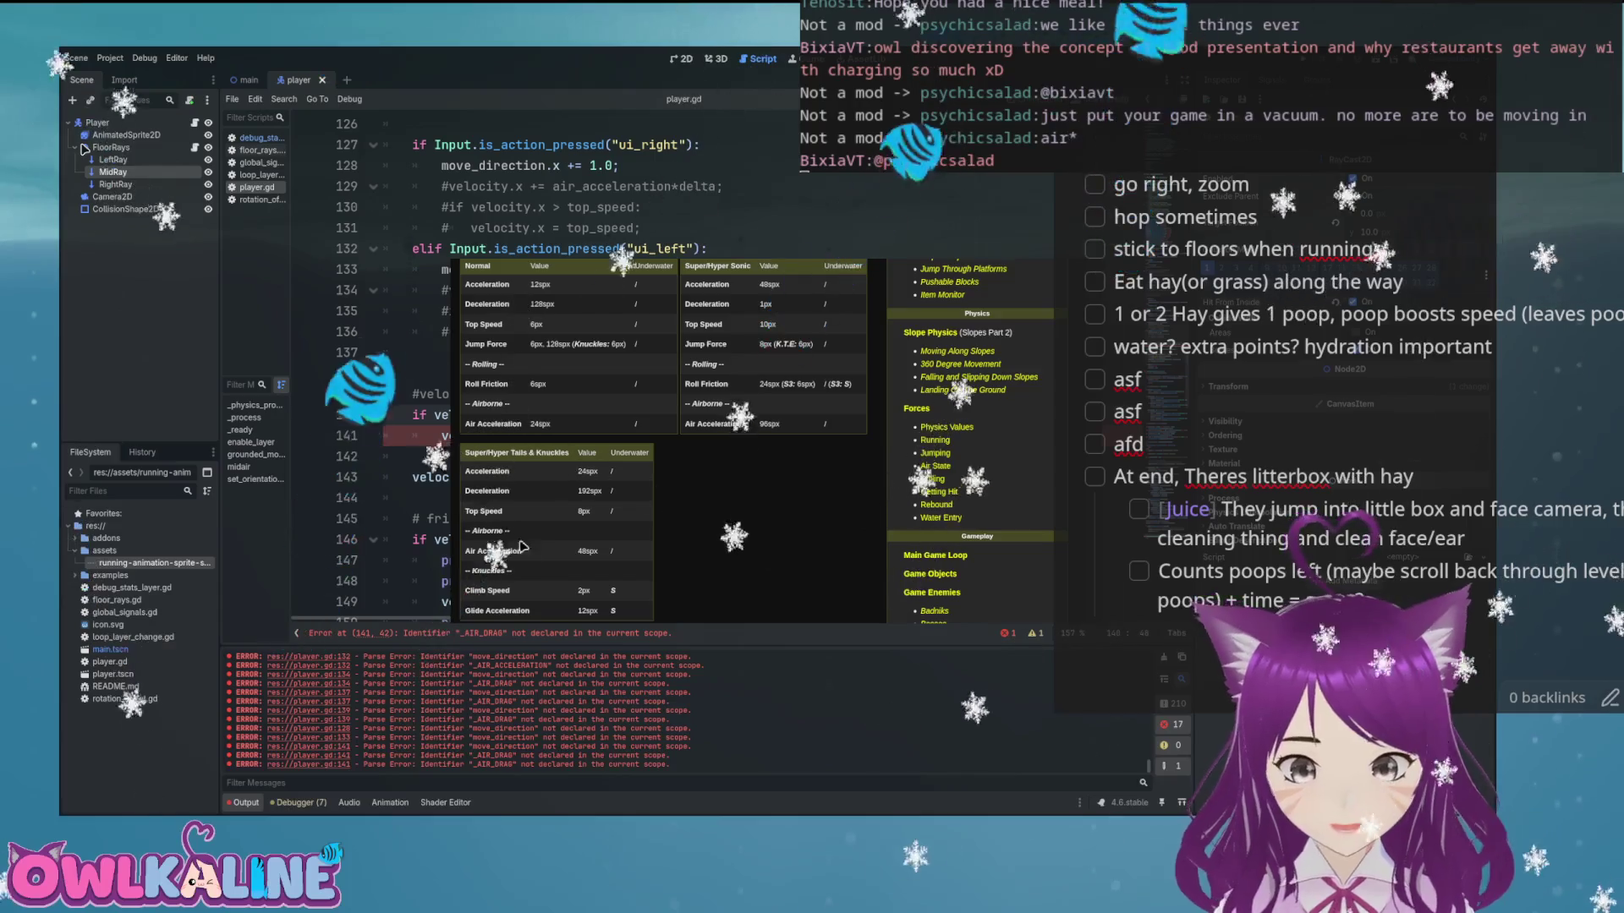
scroll(552, 589, down, 10)
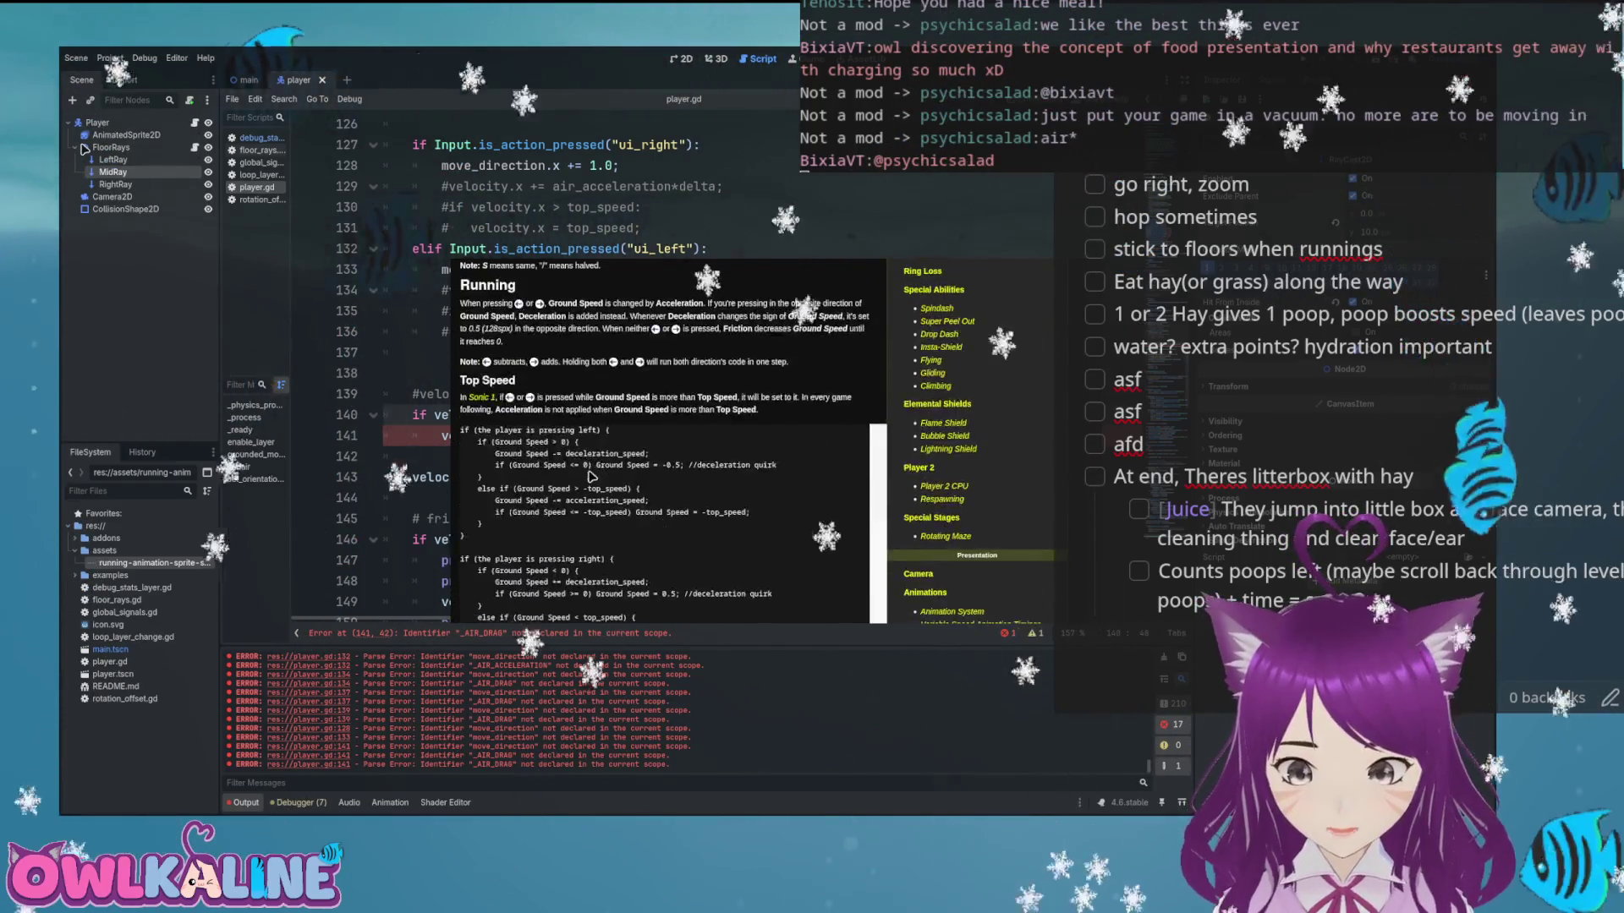
scroll(588, 488, down, 5)
key(alt+Tab)
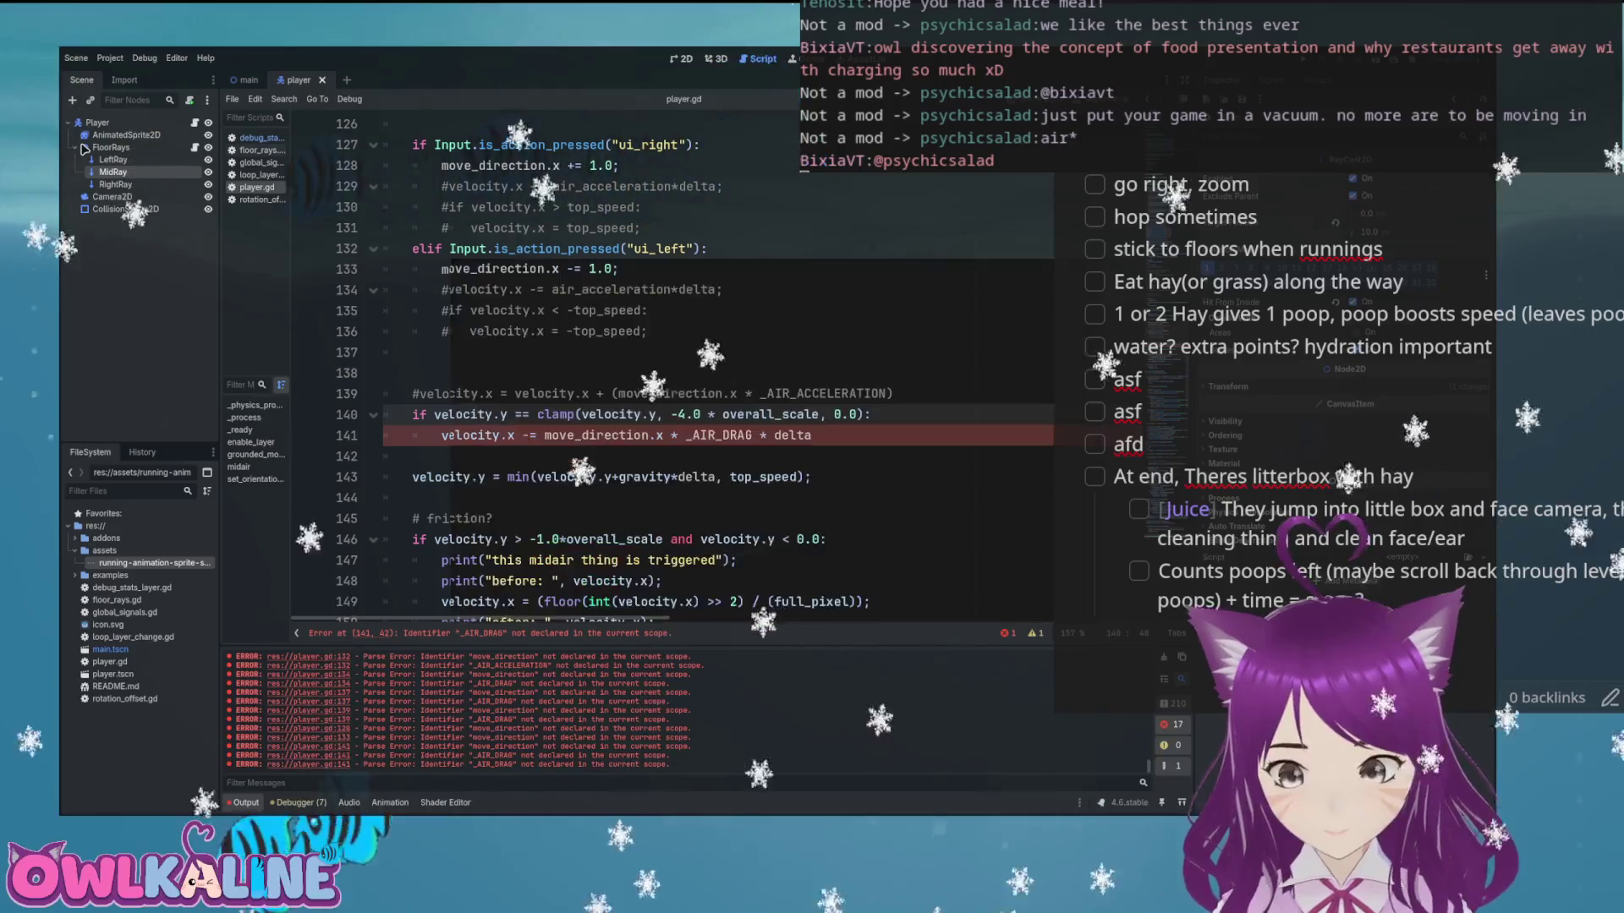
Replace _AIR_DRAG on line 141 with friction via autocomplete and save player.gd
drag(833, 443, 589, 426)
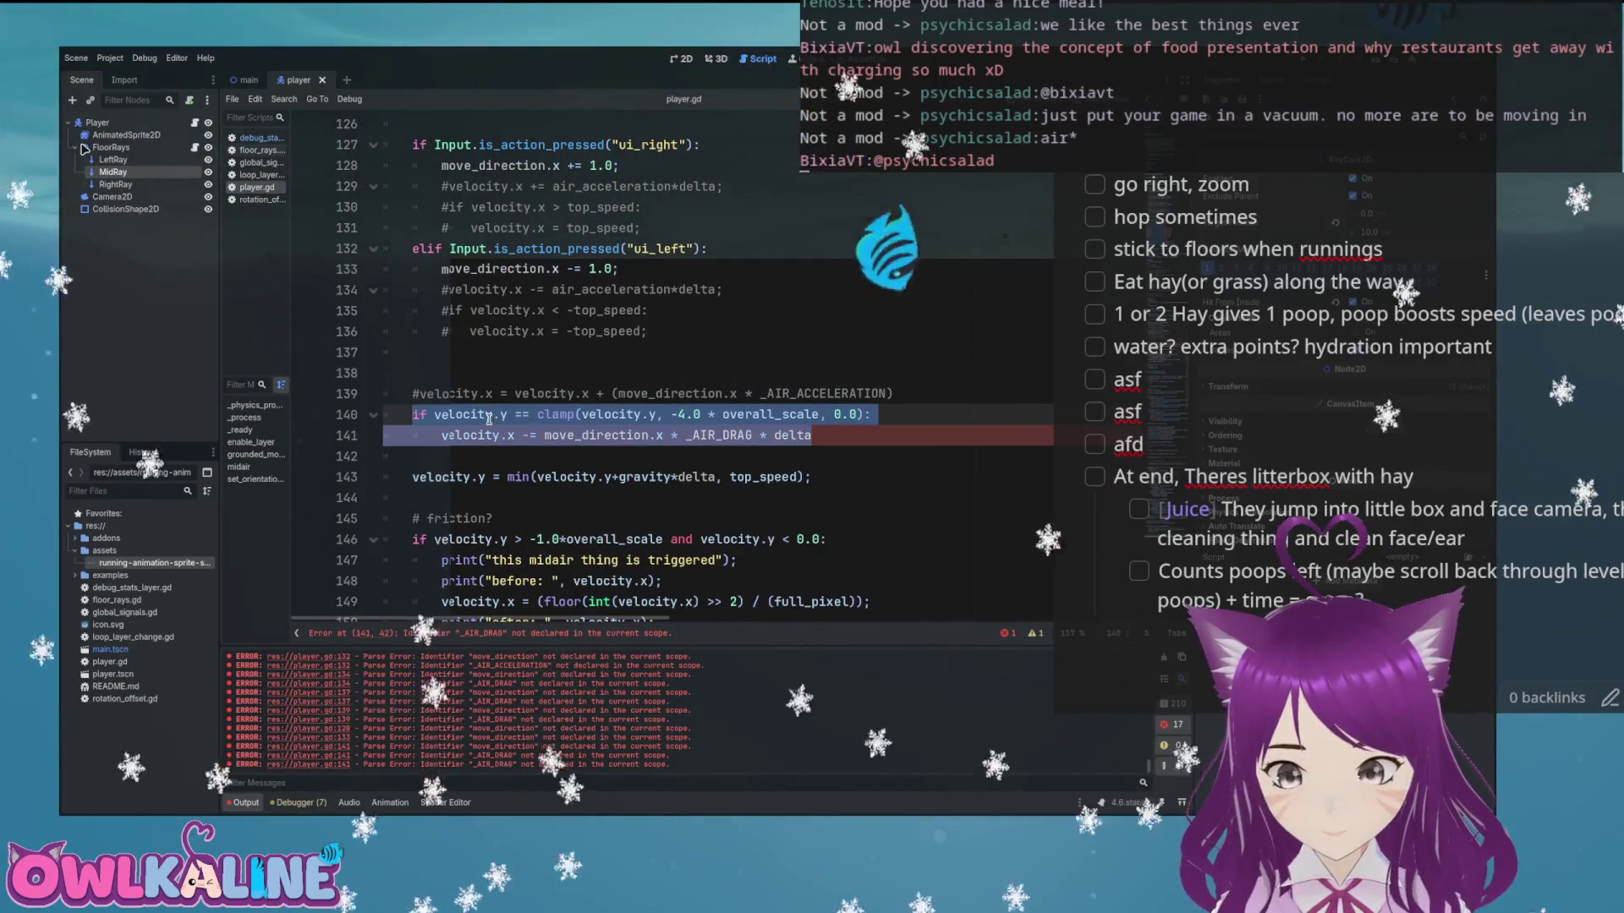
click(597, 415)
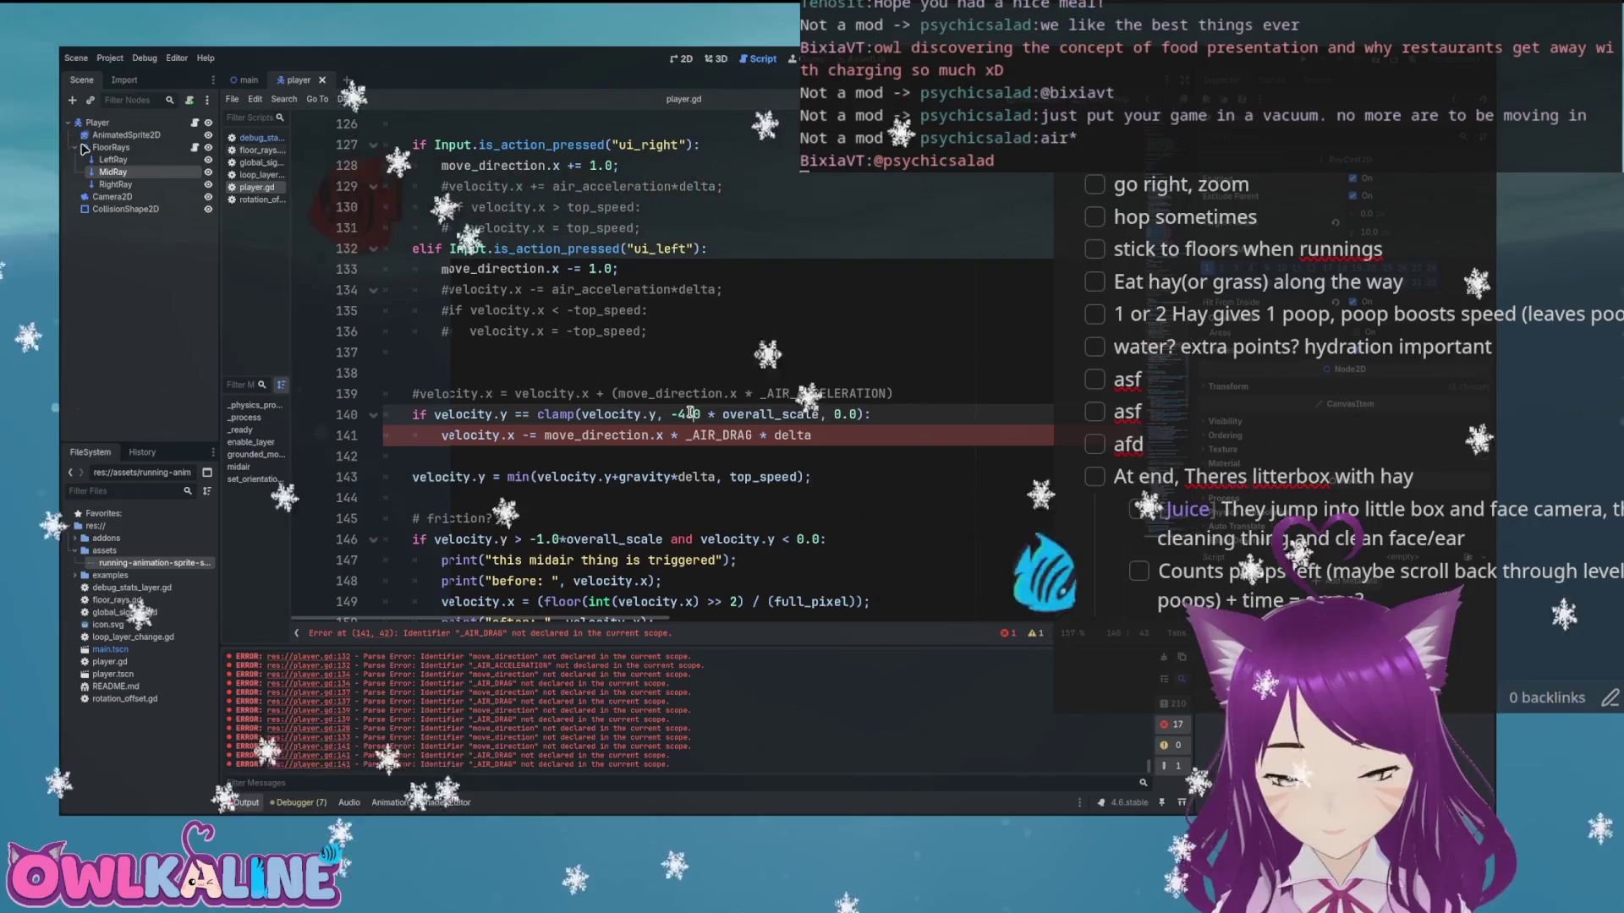
double_click(745, 435)
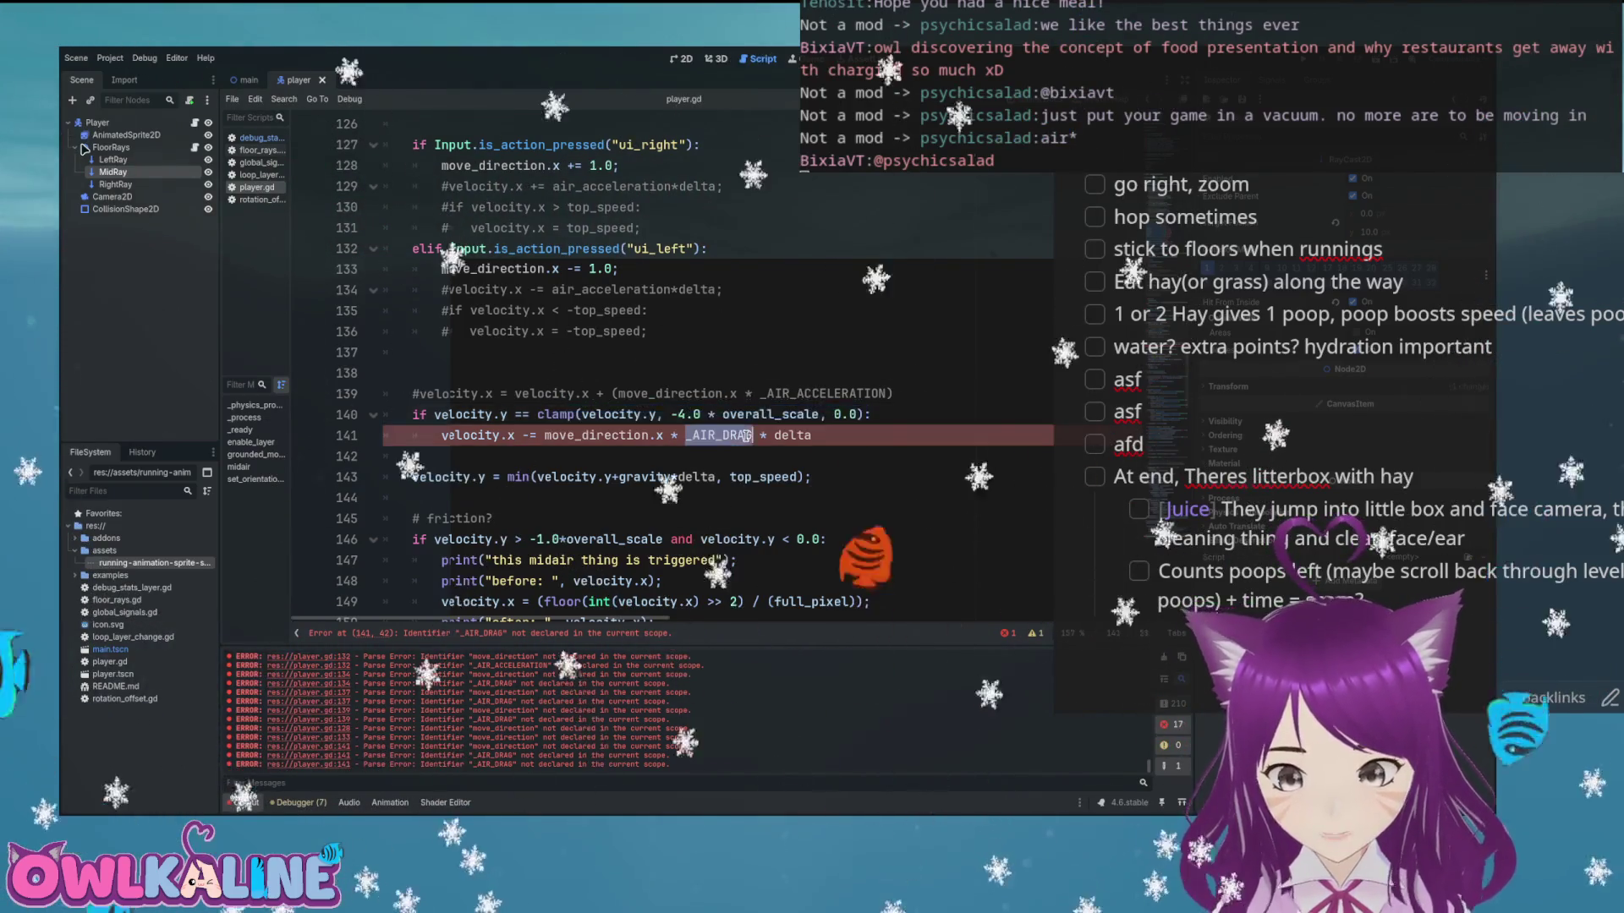
key(alt+Tab)
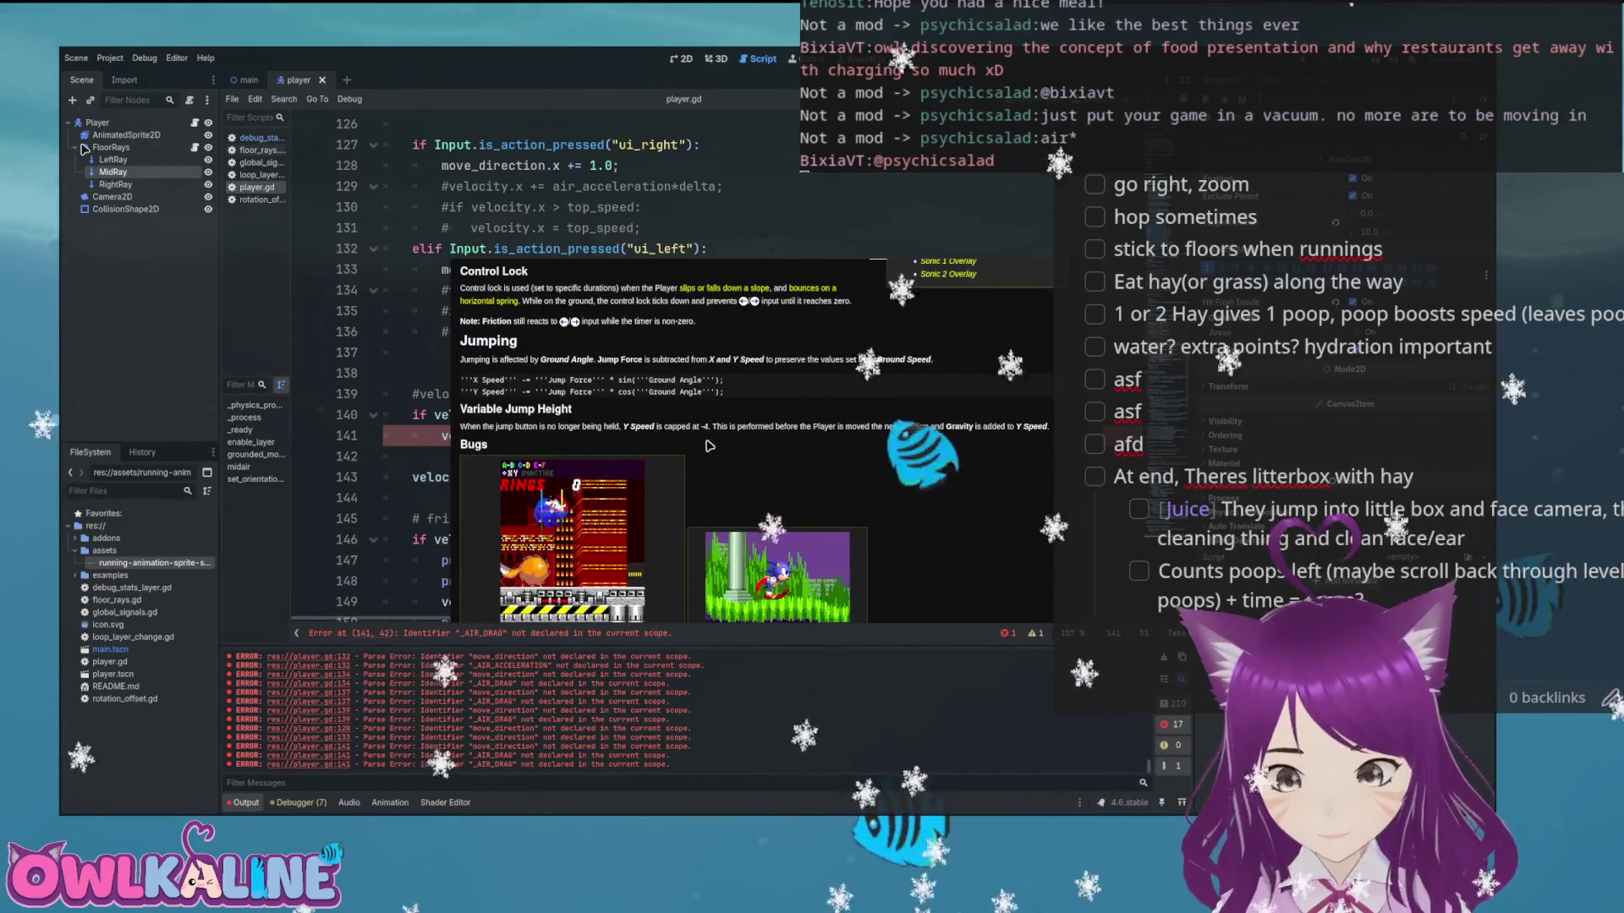
key(alt+Tab)
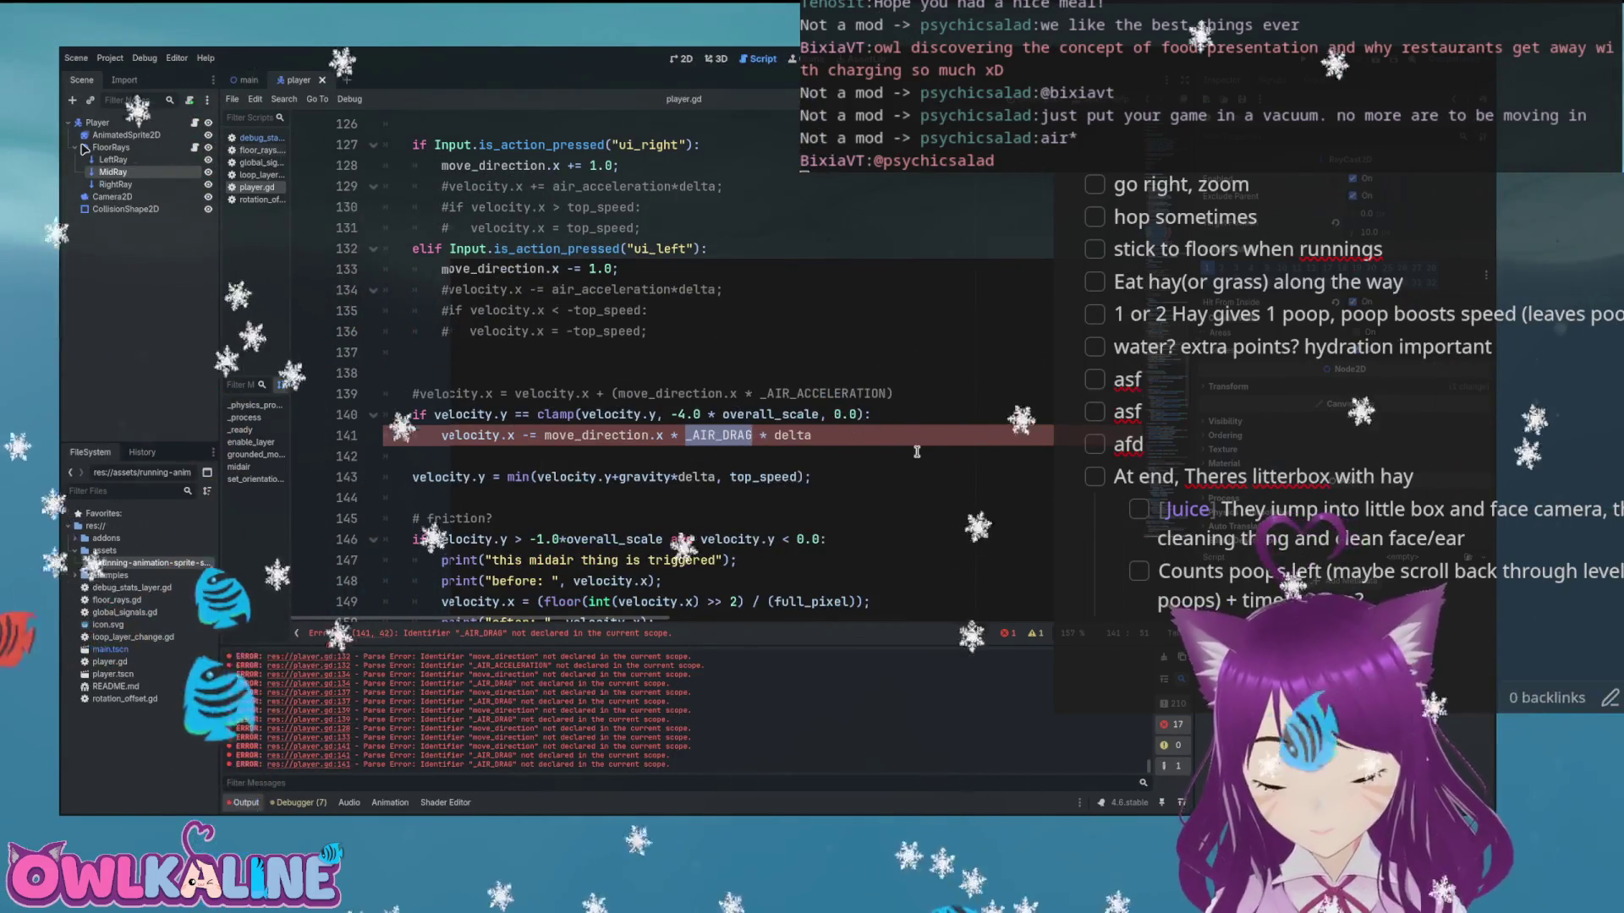
text(fr)
key(Return)
key(ctrl+s)
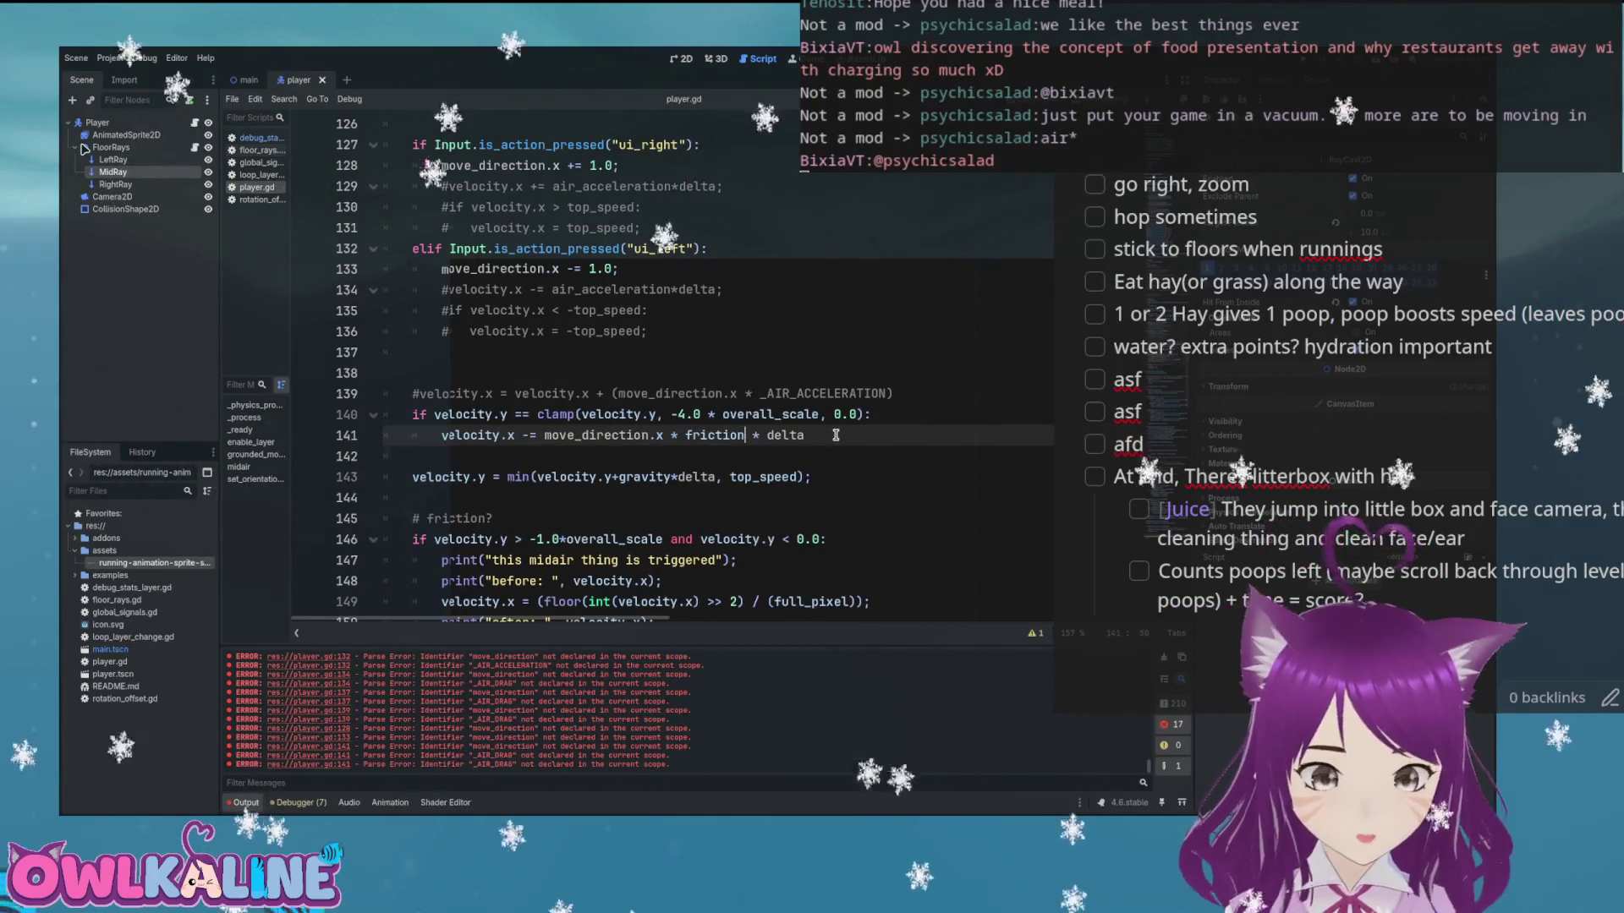
scroll(835, 435, down, 1)
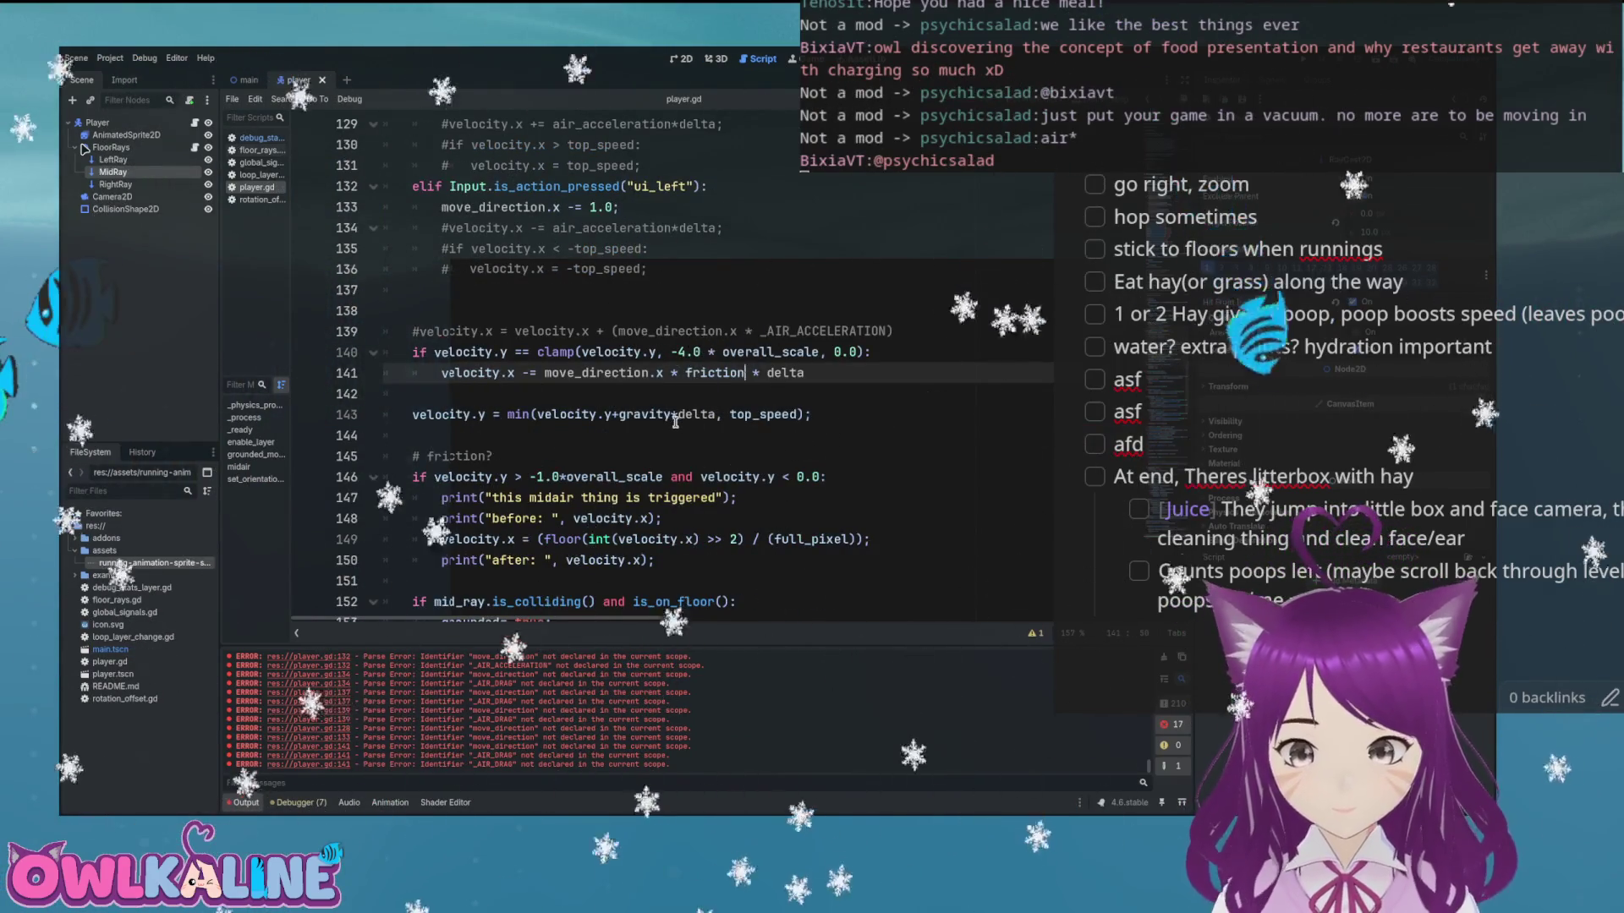
scroll(670, 414, up, 1)
key(alt+Tab)
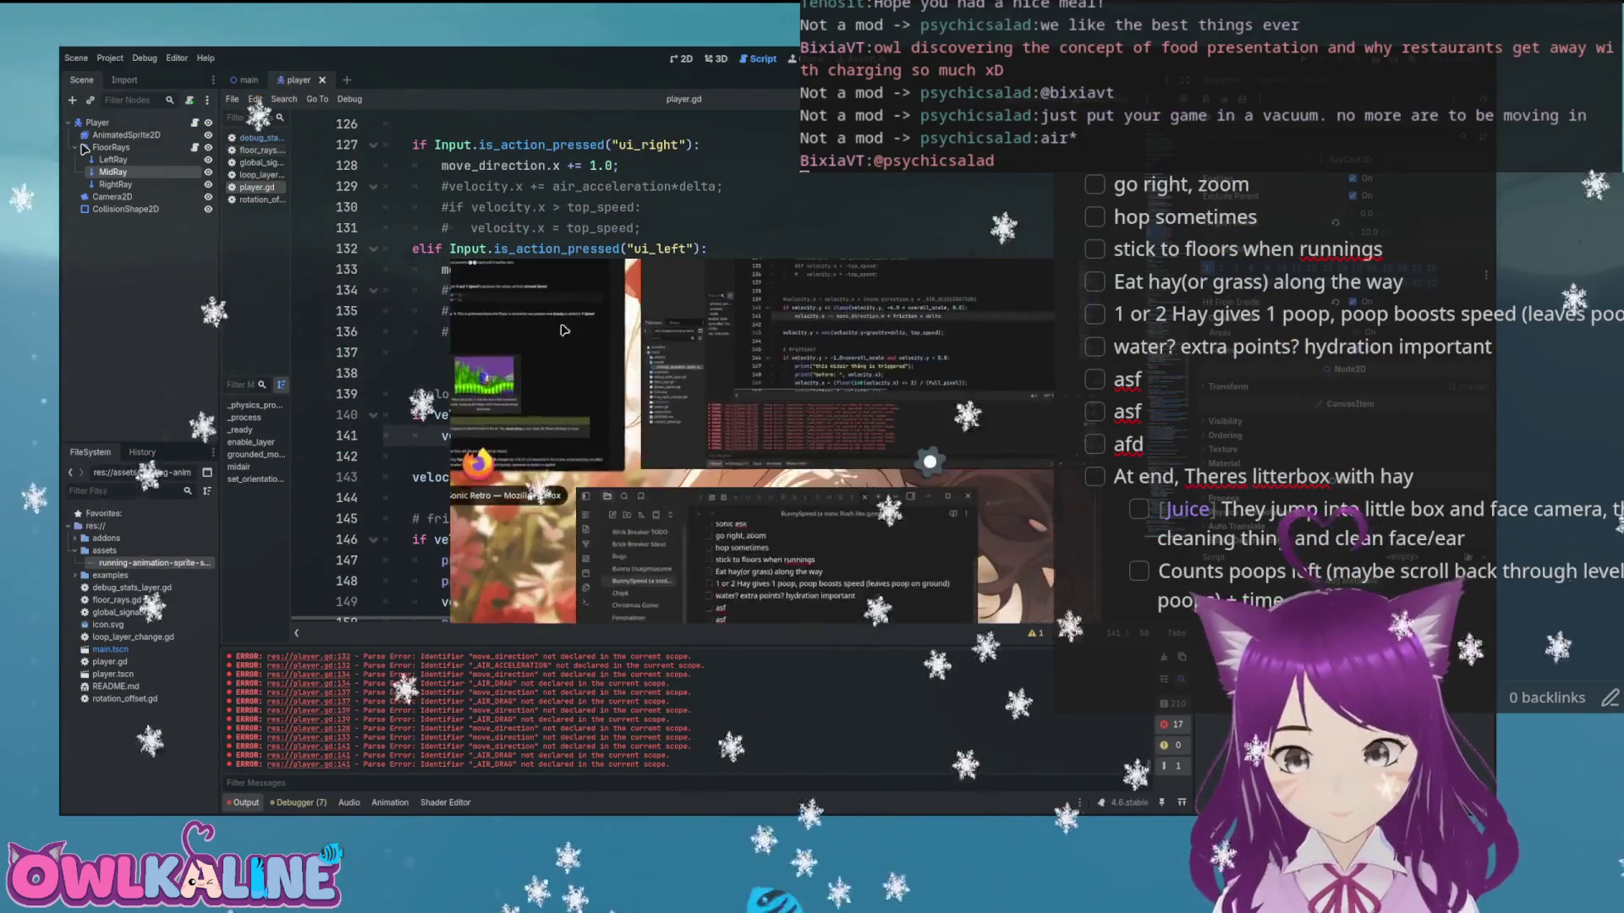
Move the velocity.y gravity line from line 143 up to line 138
scroll(621, 389, down, 2)
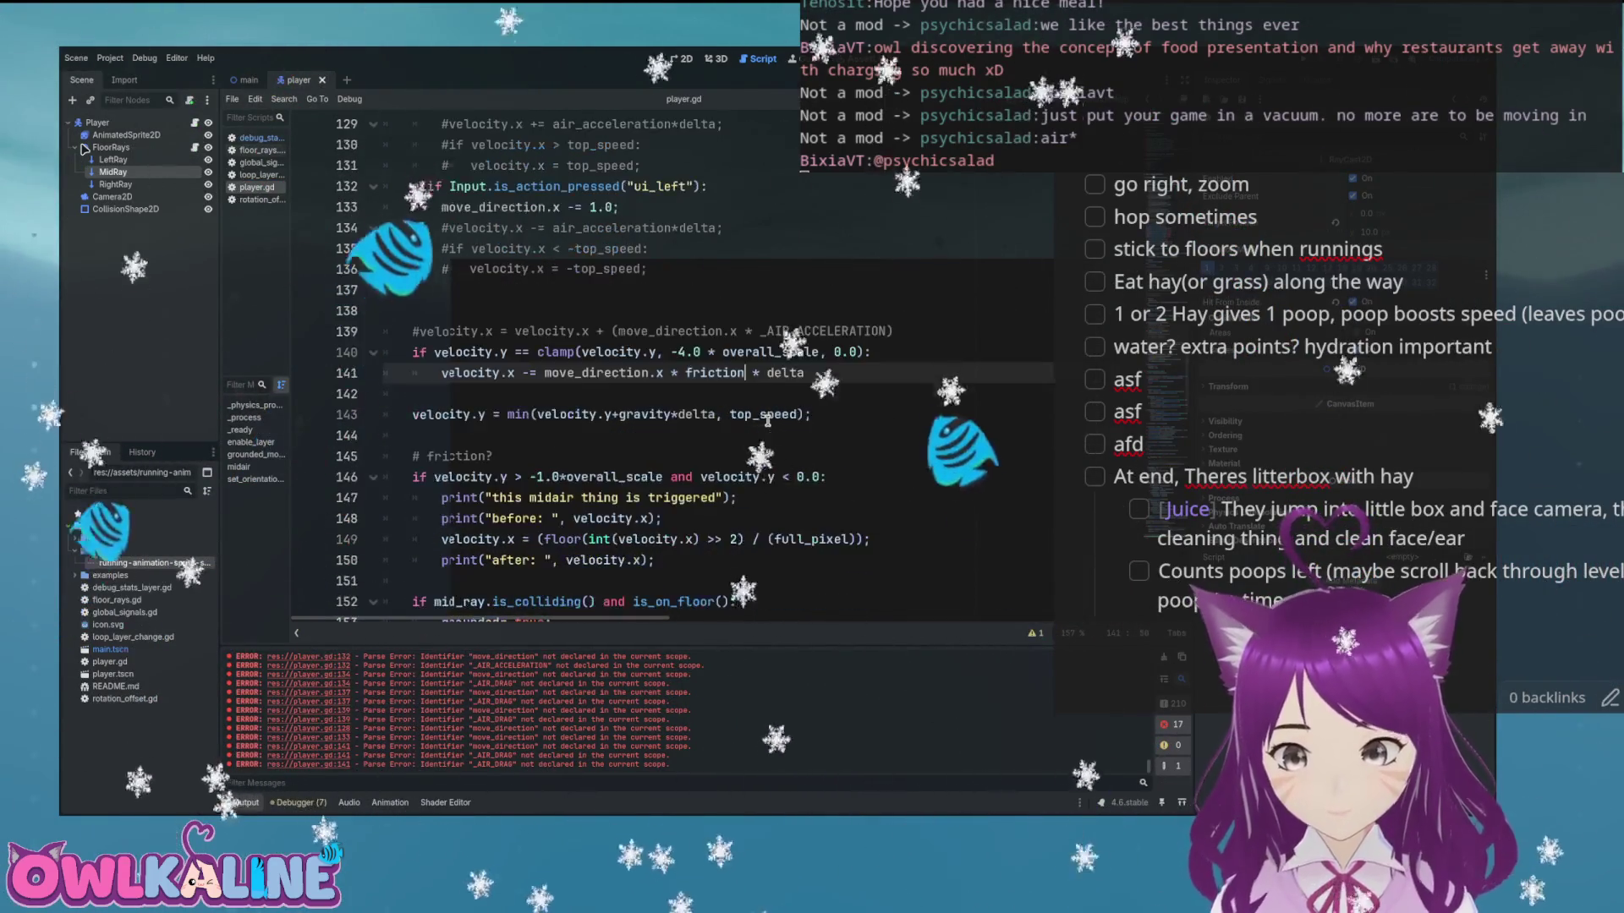
click(719, 391)
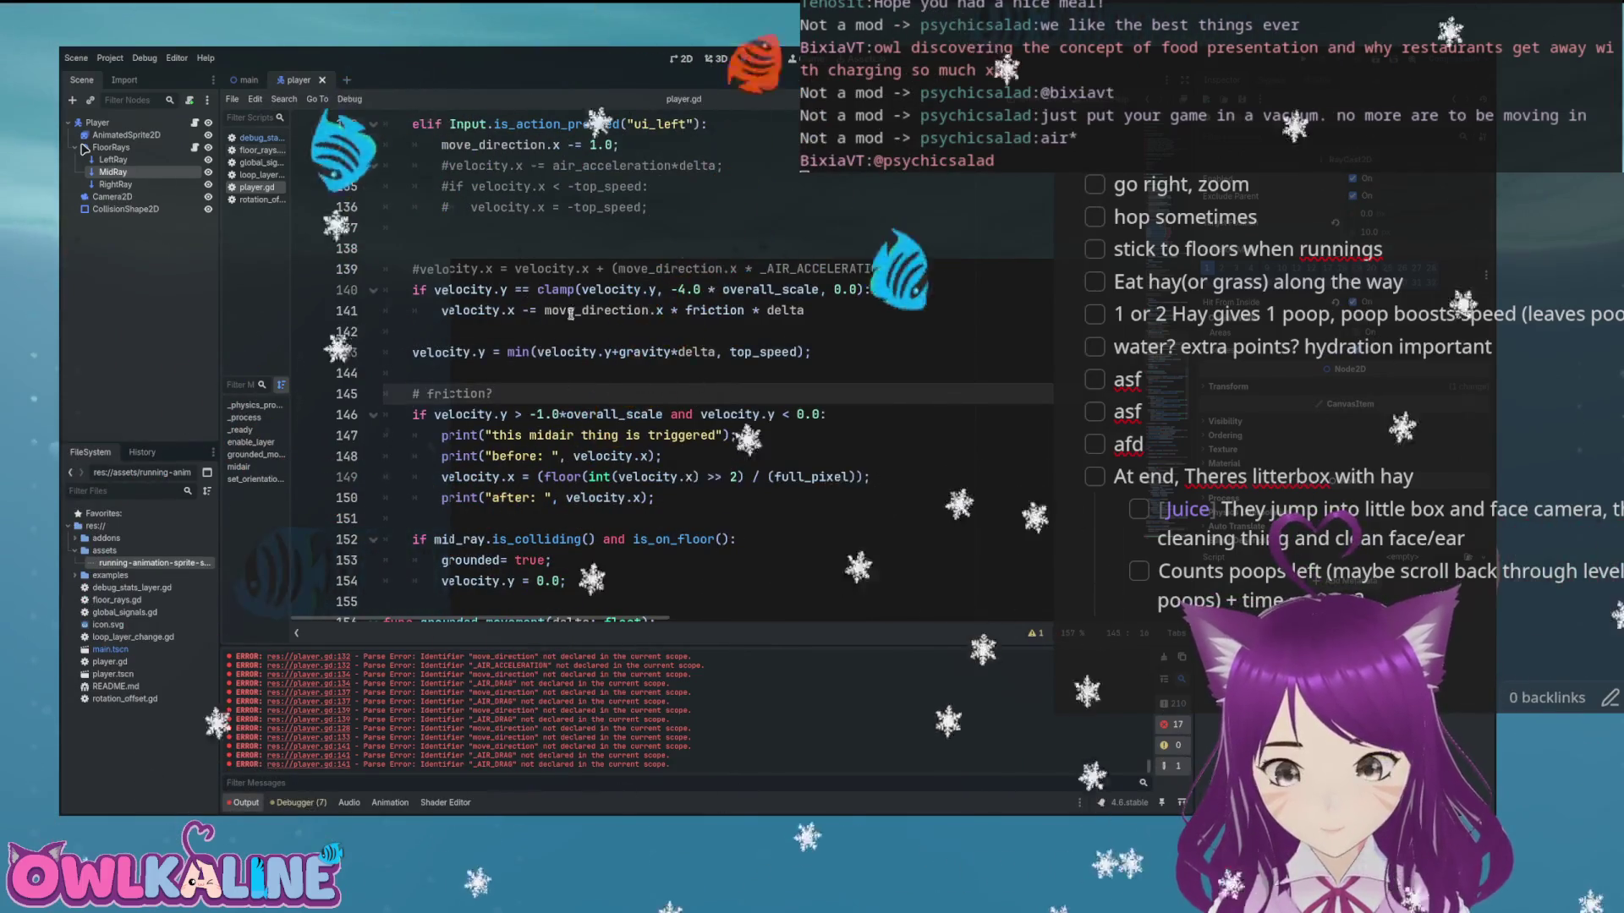
triple_click(554, 352)
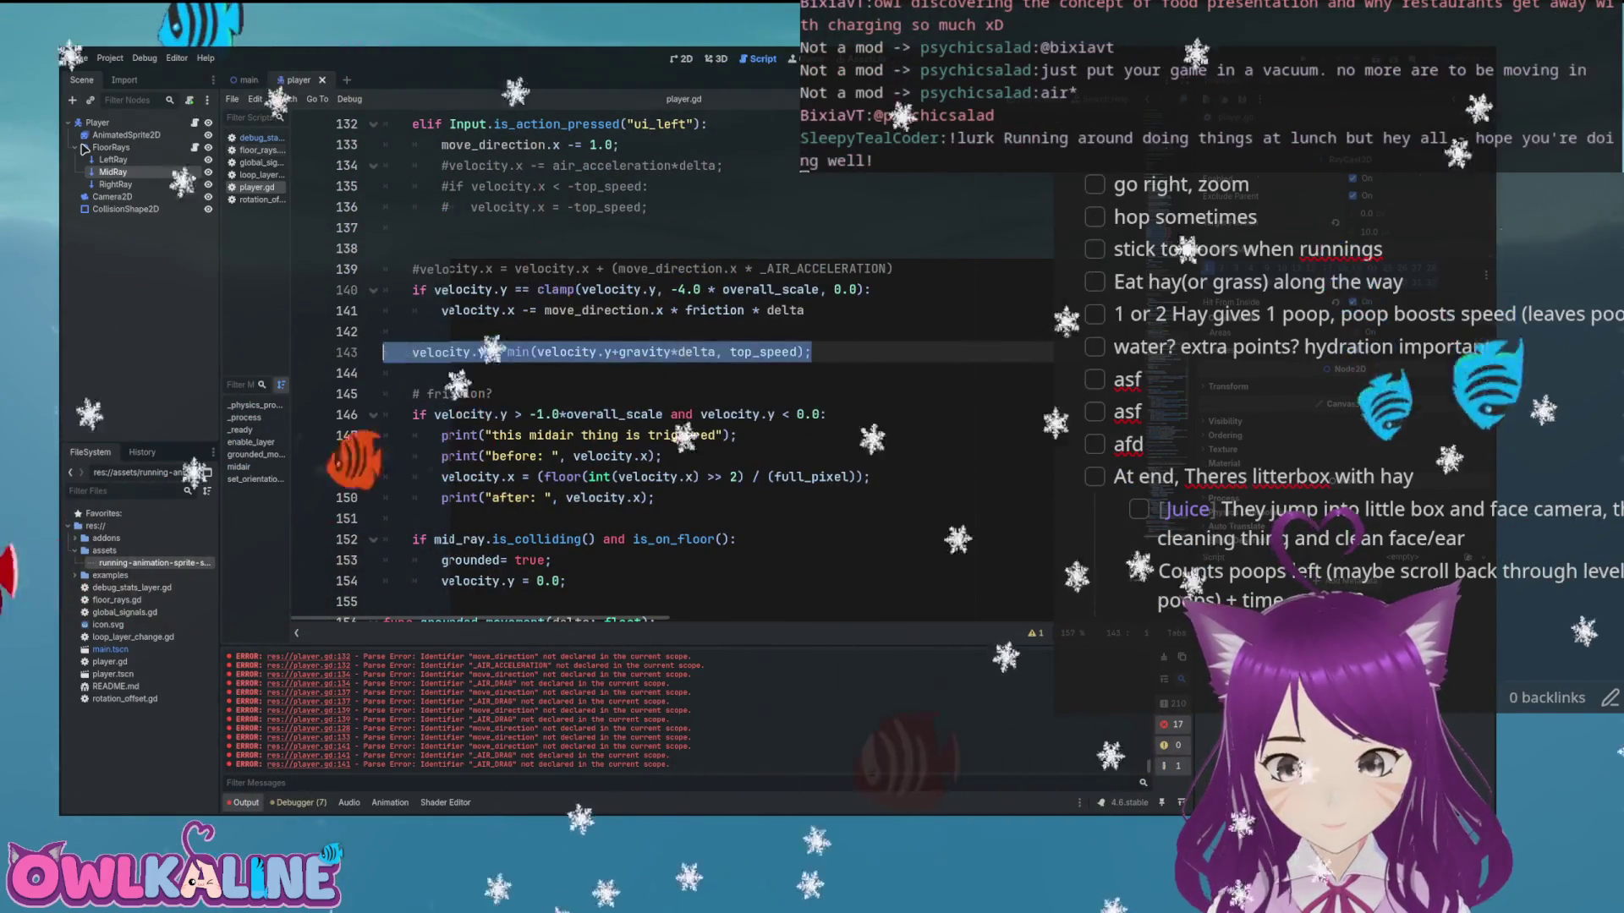
key(ctrl+x)
click(383, 248)
key(ctrl+v)
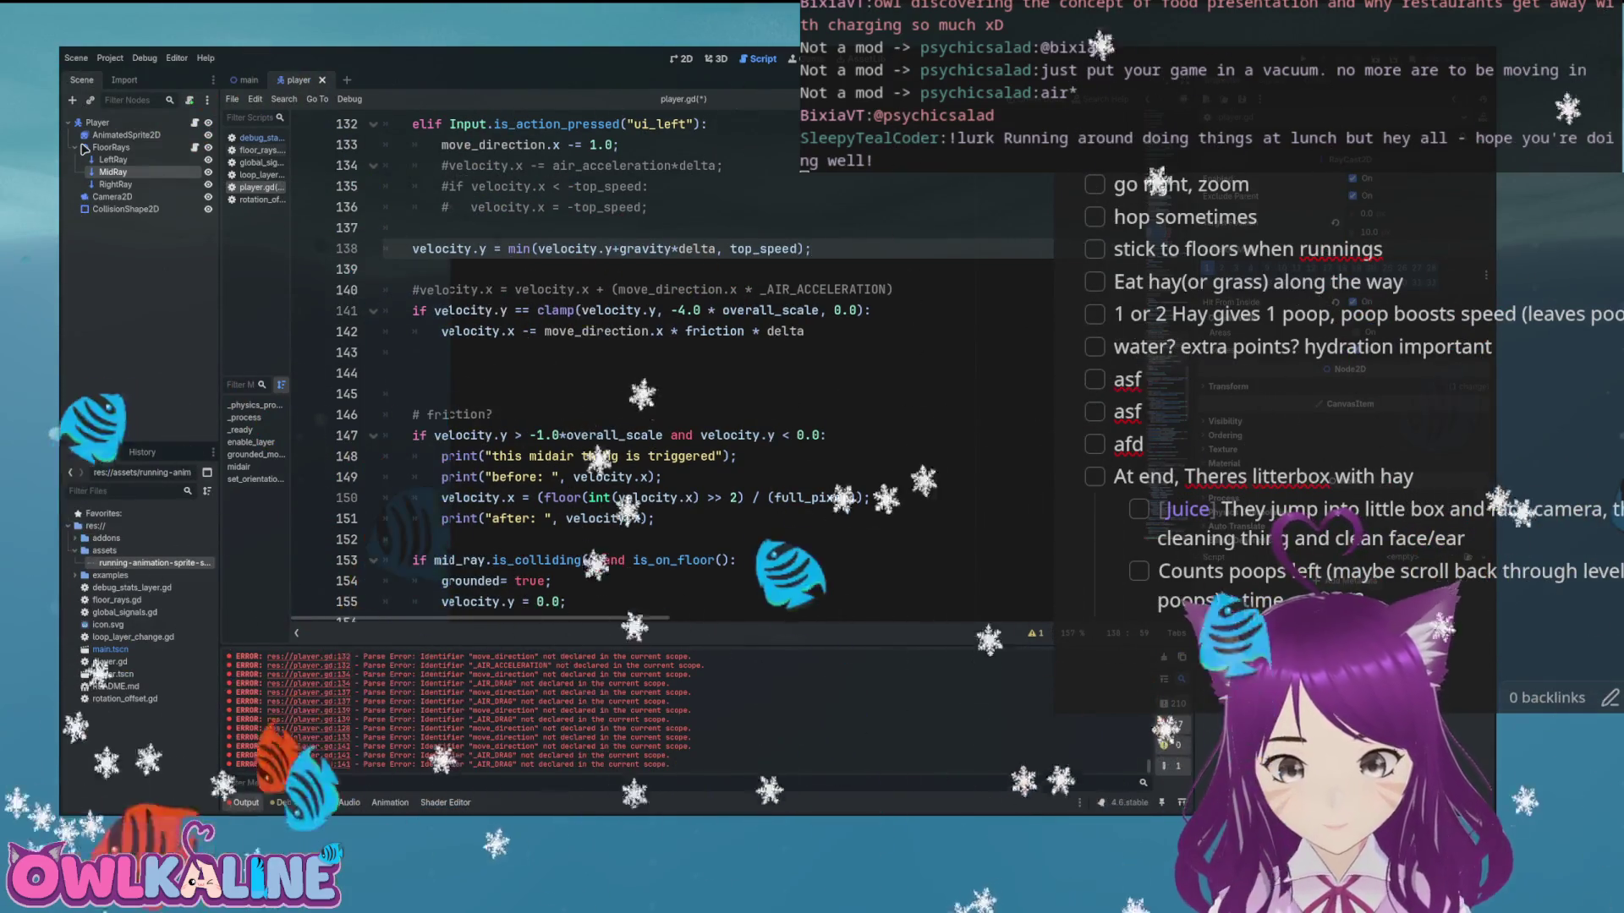
Comment out the friction debug block on lines 147–151
click(414, 435)
key(ctrl+k)
key(Down)
key(ctrl+k)
key(Down)
key(ctrl+k)
key(Down)
key(ctrl+k)
key(Down)
key(ctrl+k)
Save player.gd and launch the game with F5
key(ctrl+s)
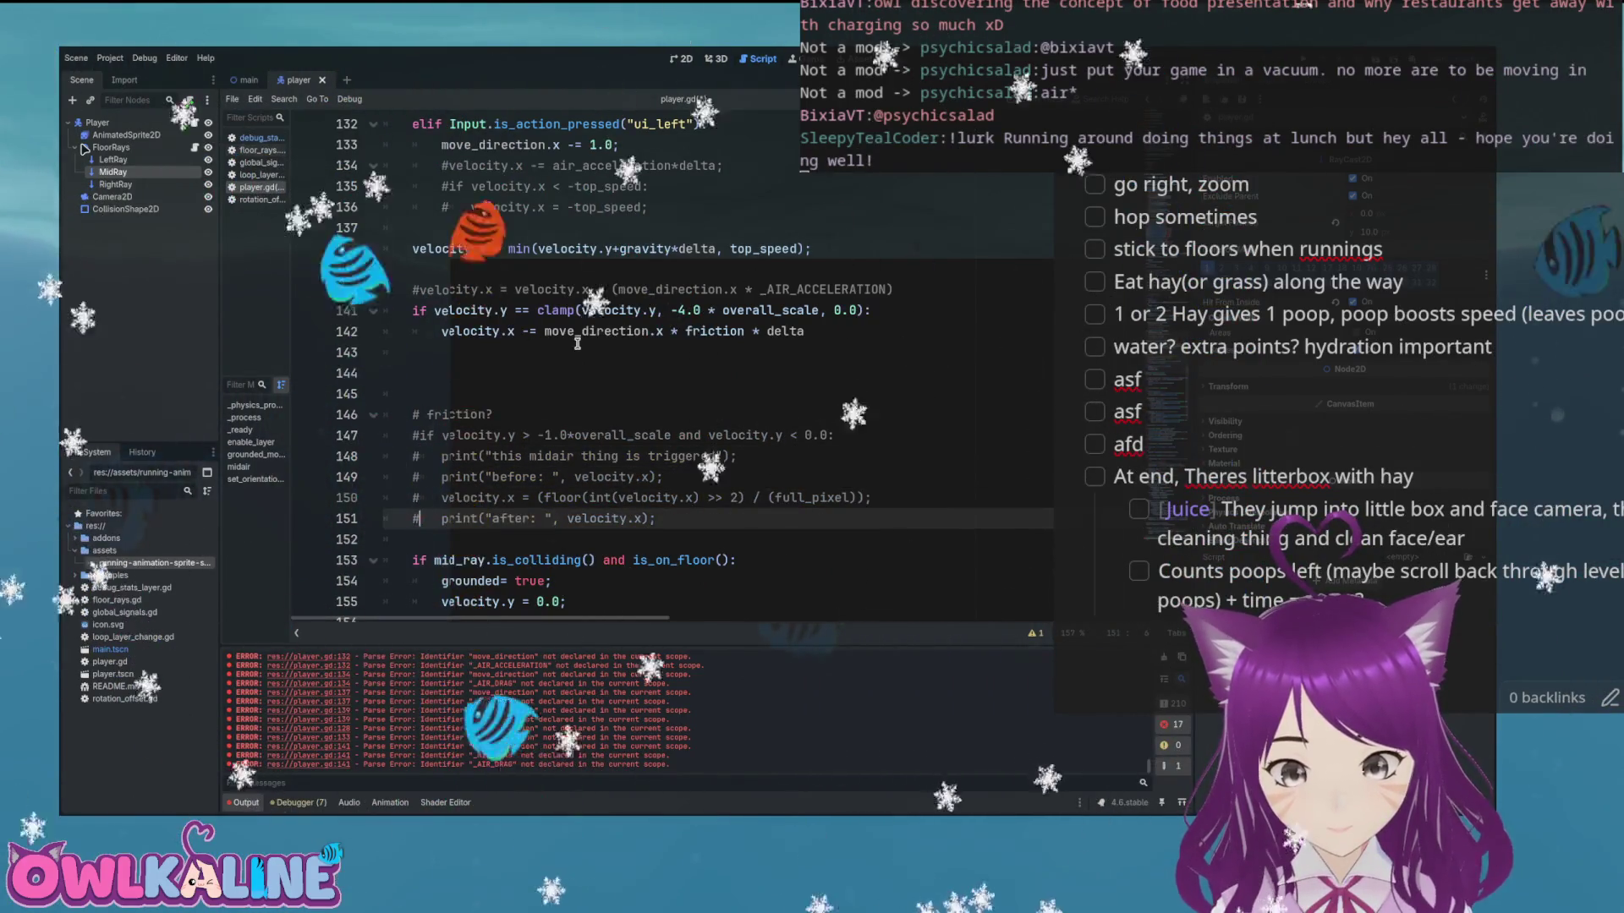
scroll(633, 372, up, 1)
key(Up)
key(Up)
key(Up)
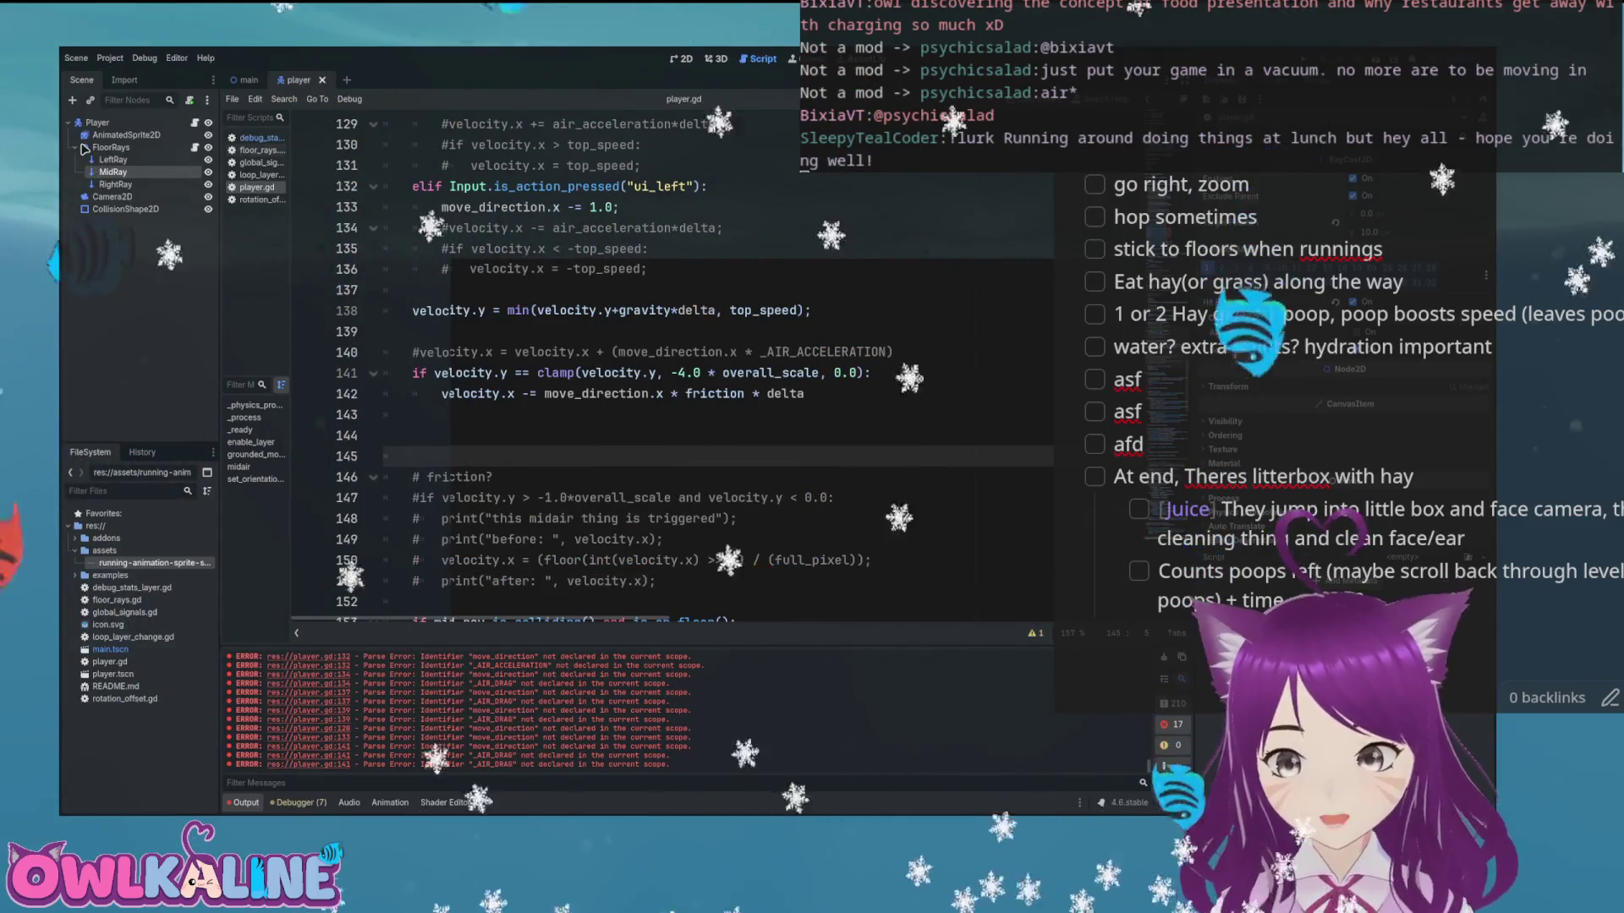
key(F5)
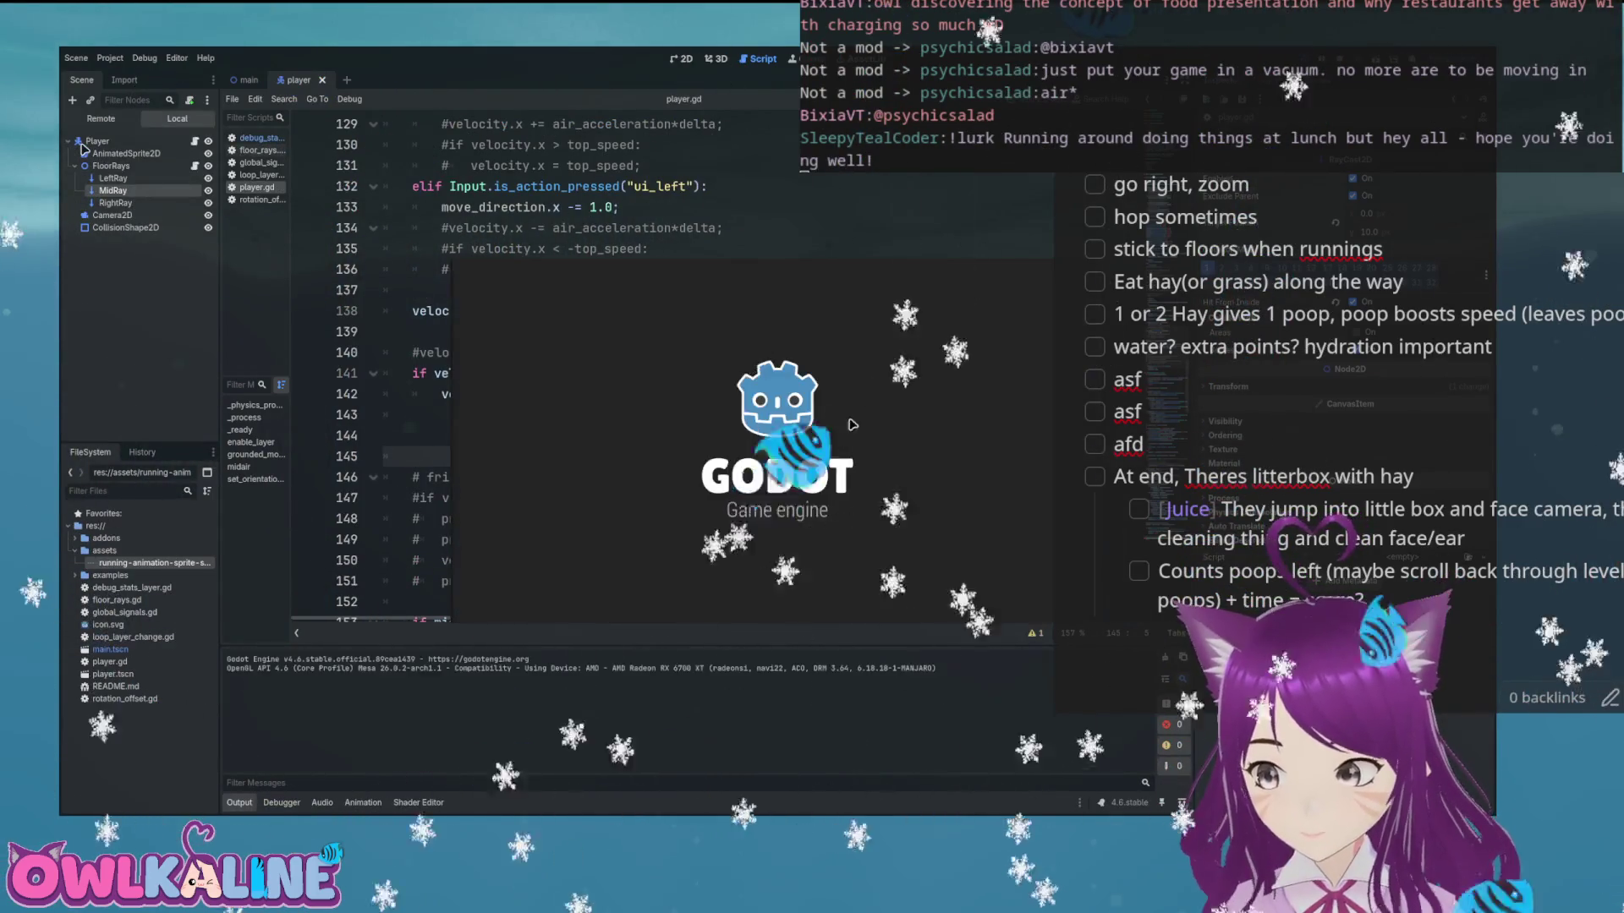
Run the rabbit left through the sloped level, then stop the game with F8
key(Left)
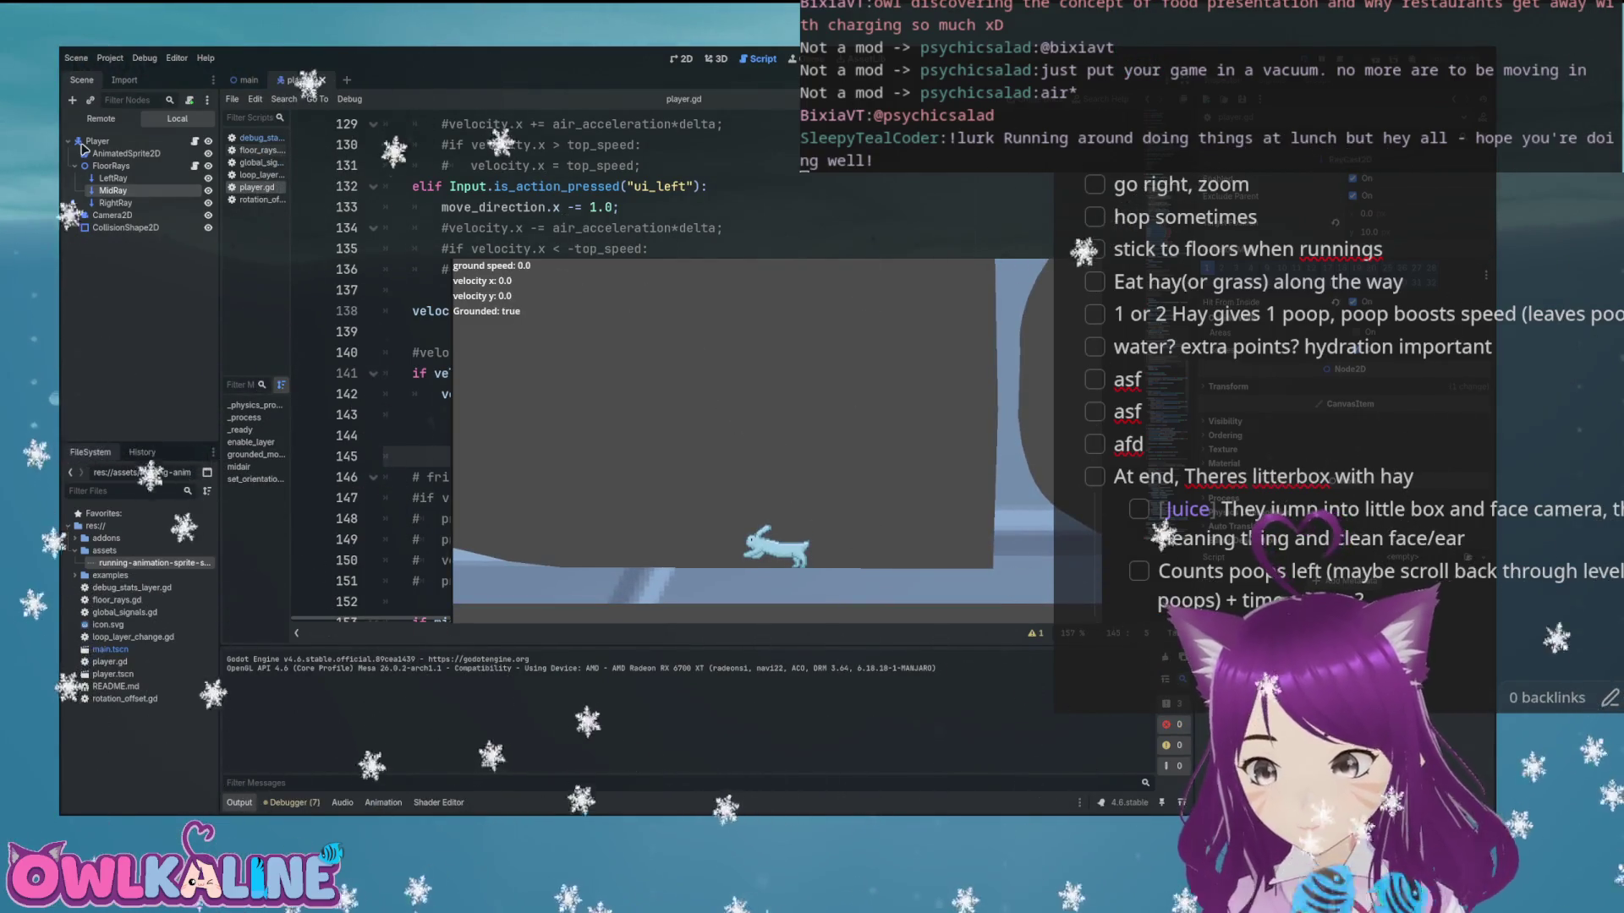
key(F8)
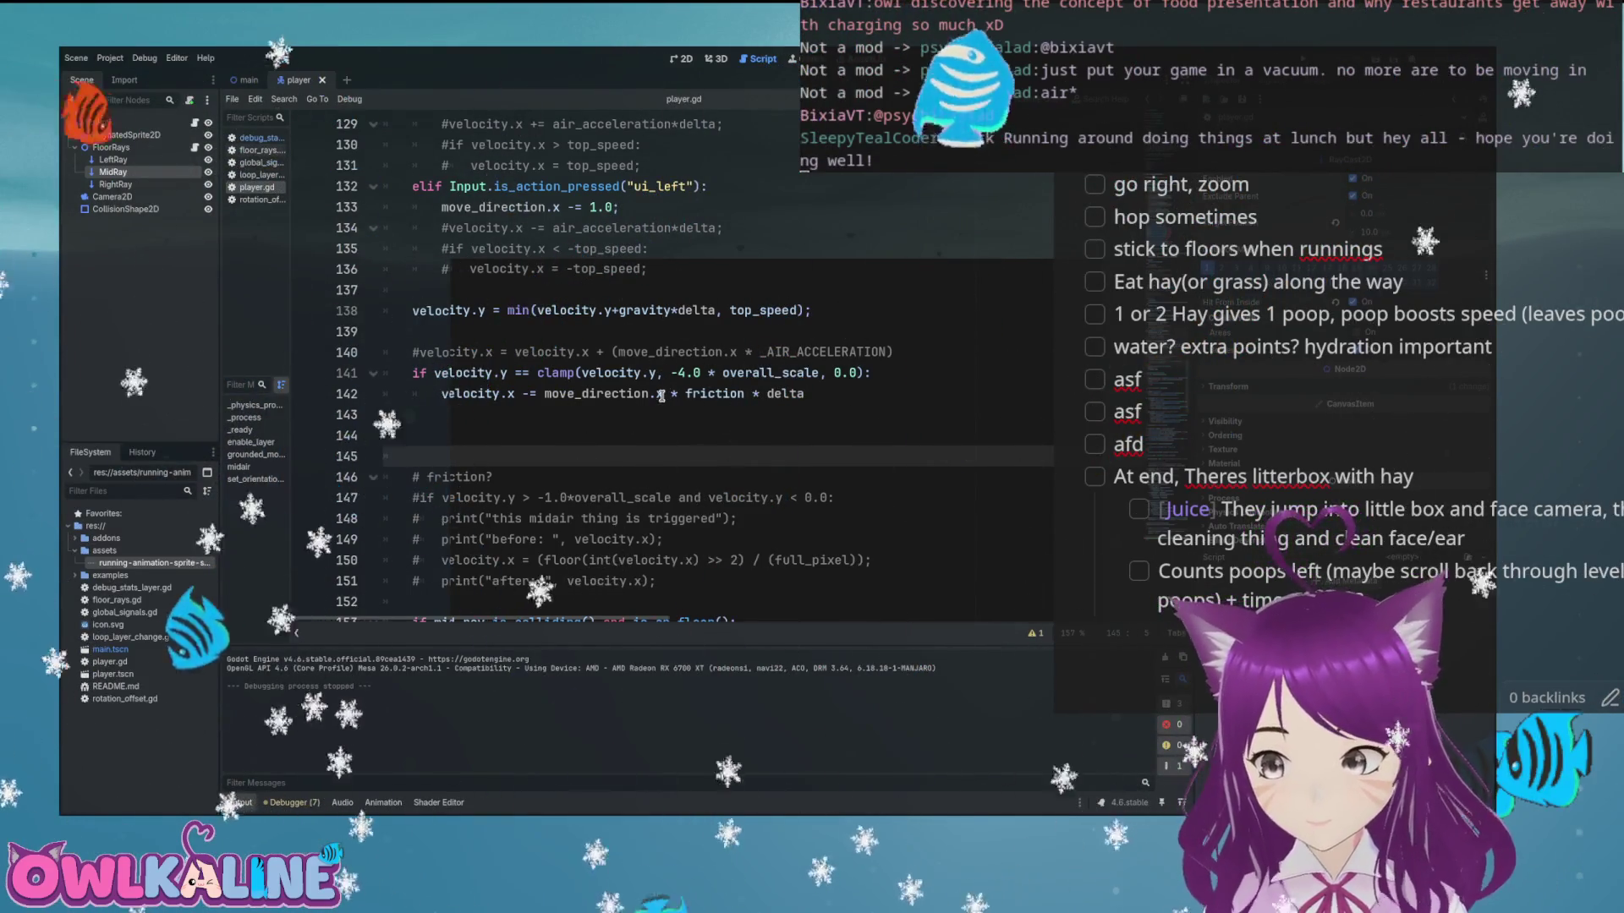
mouse_move(656, 394)
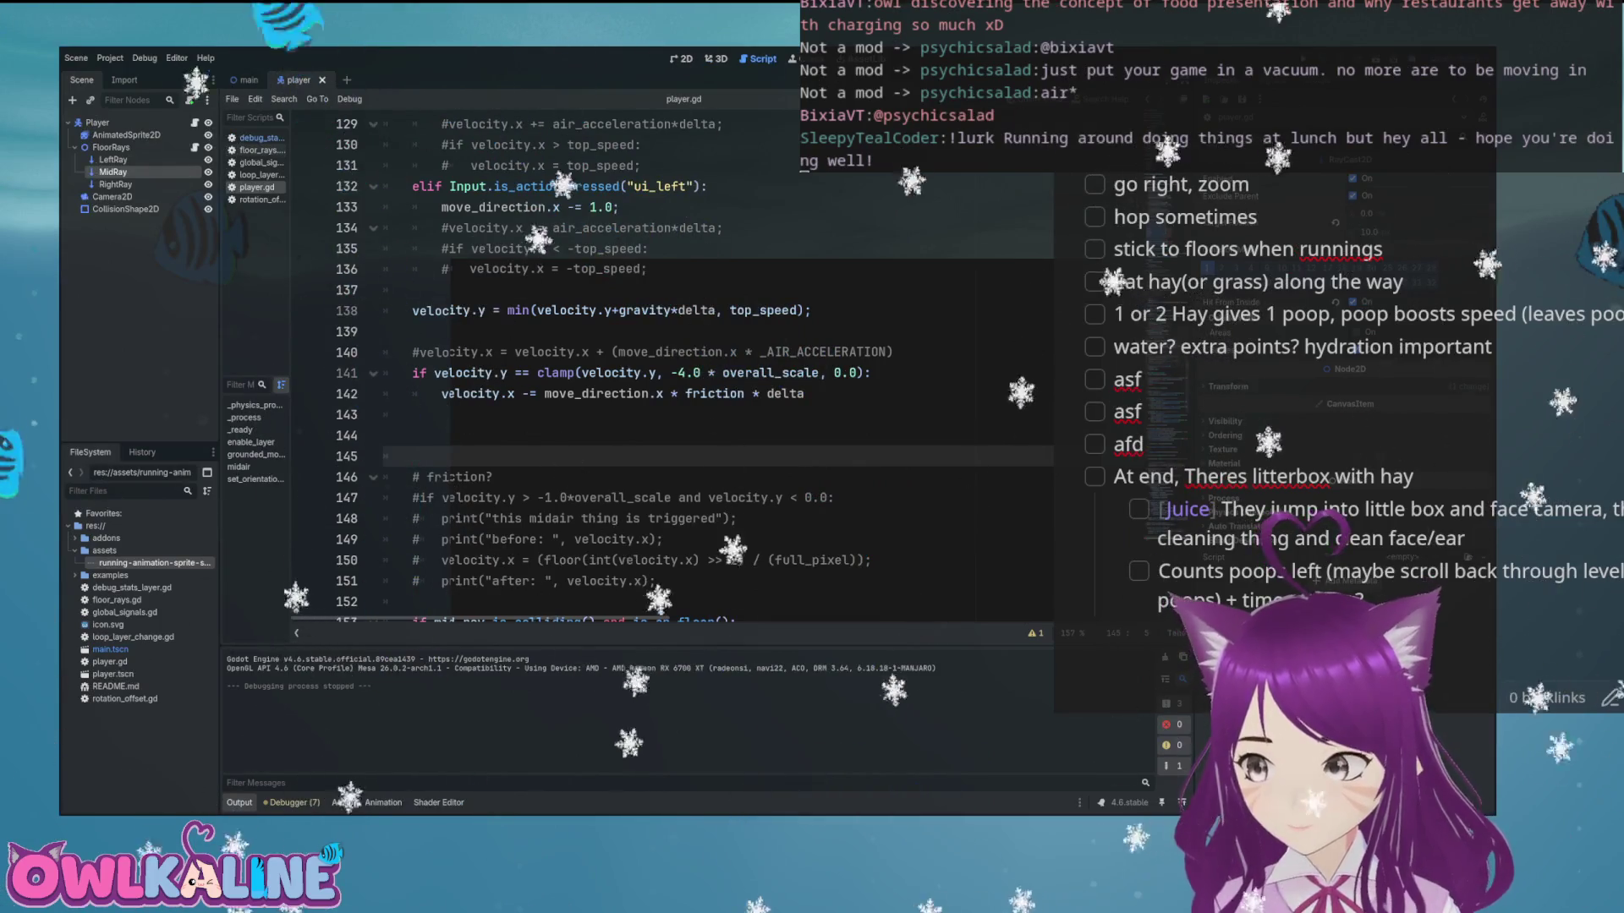
click(553, 414)
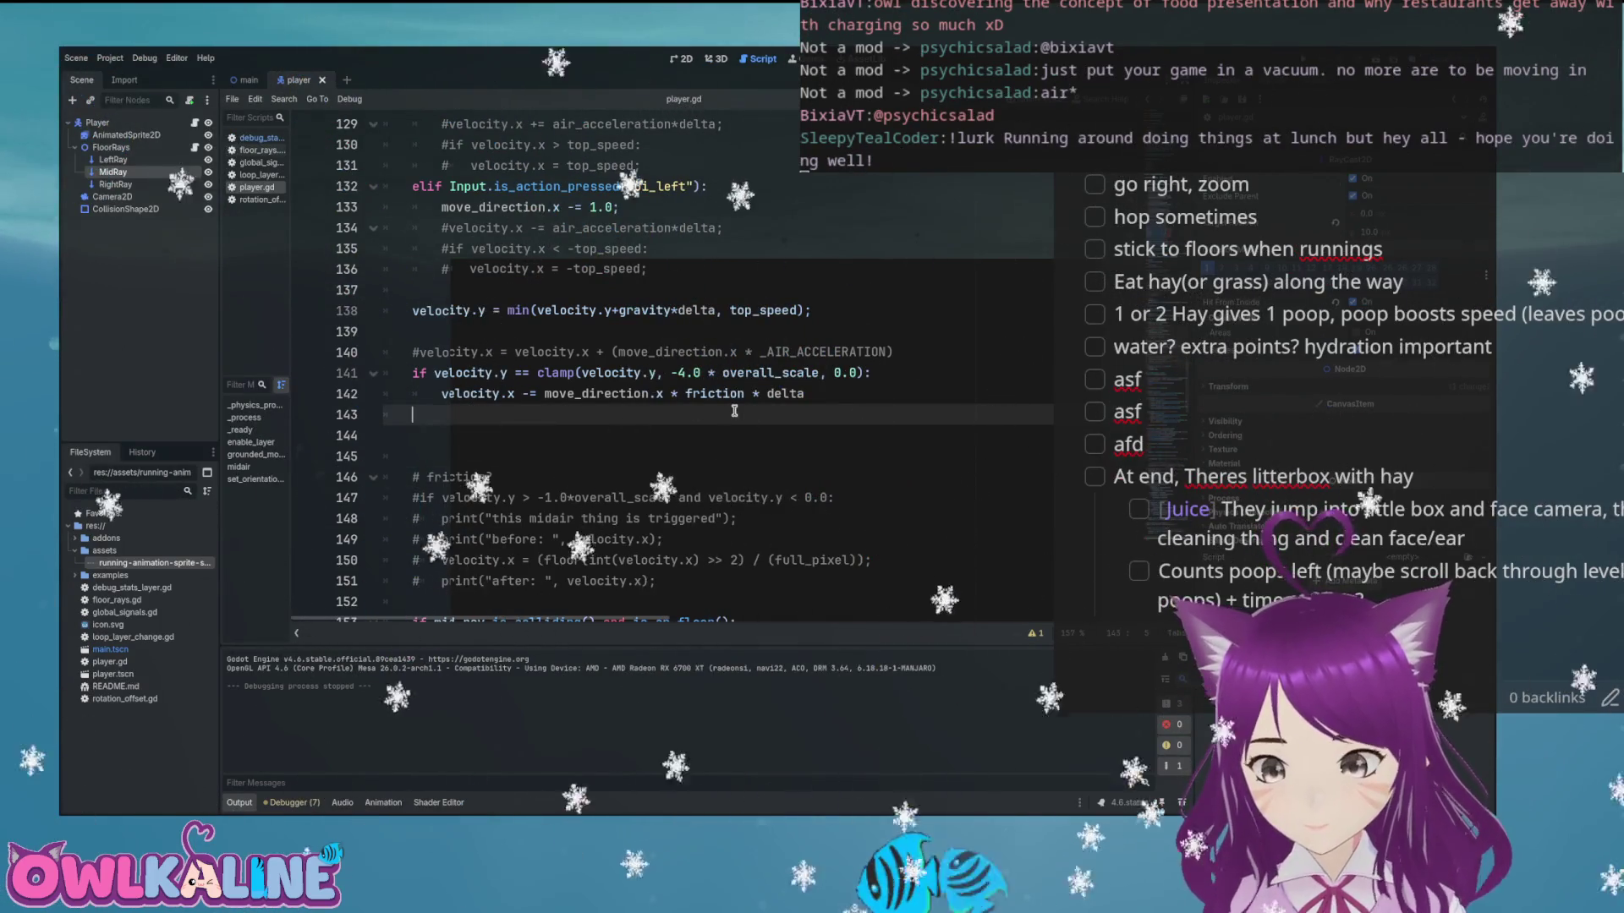
scroll(747, 464, up, 1)
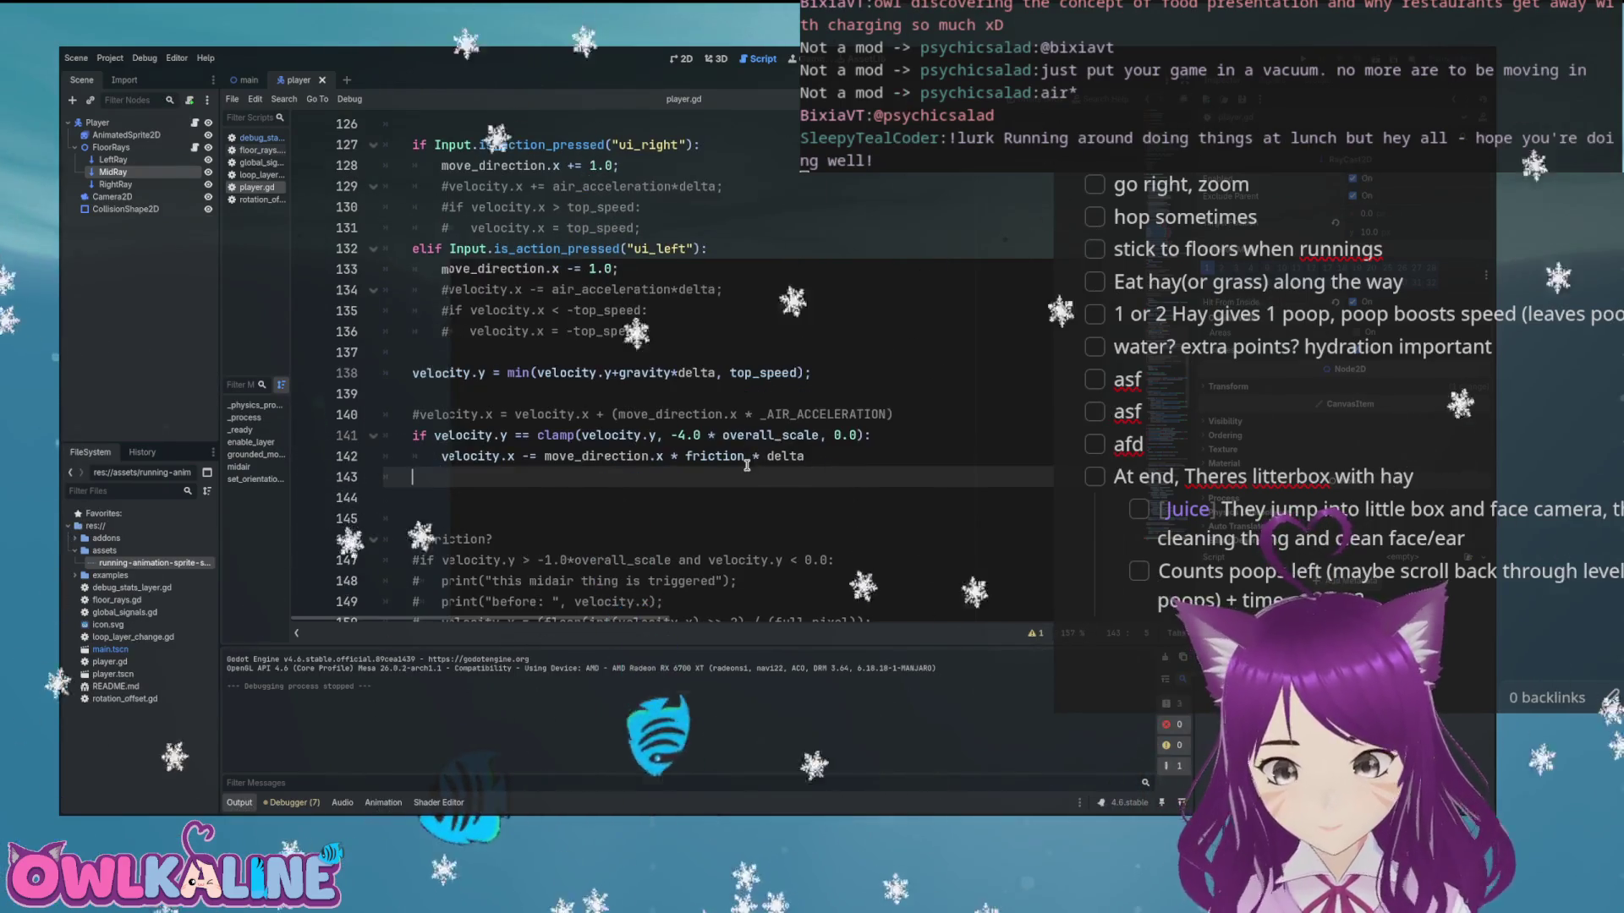
scroll(743, 467, up, 3)
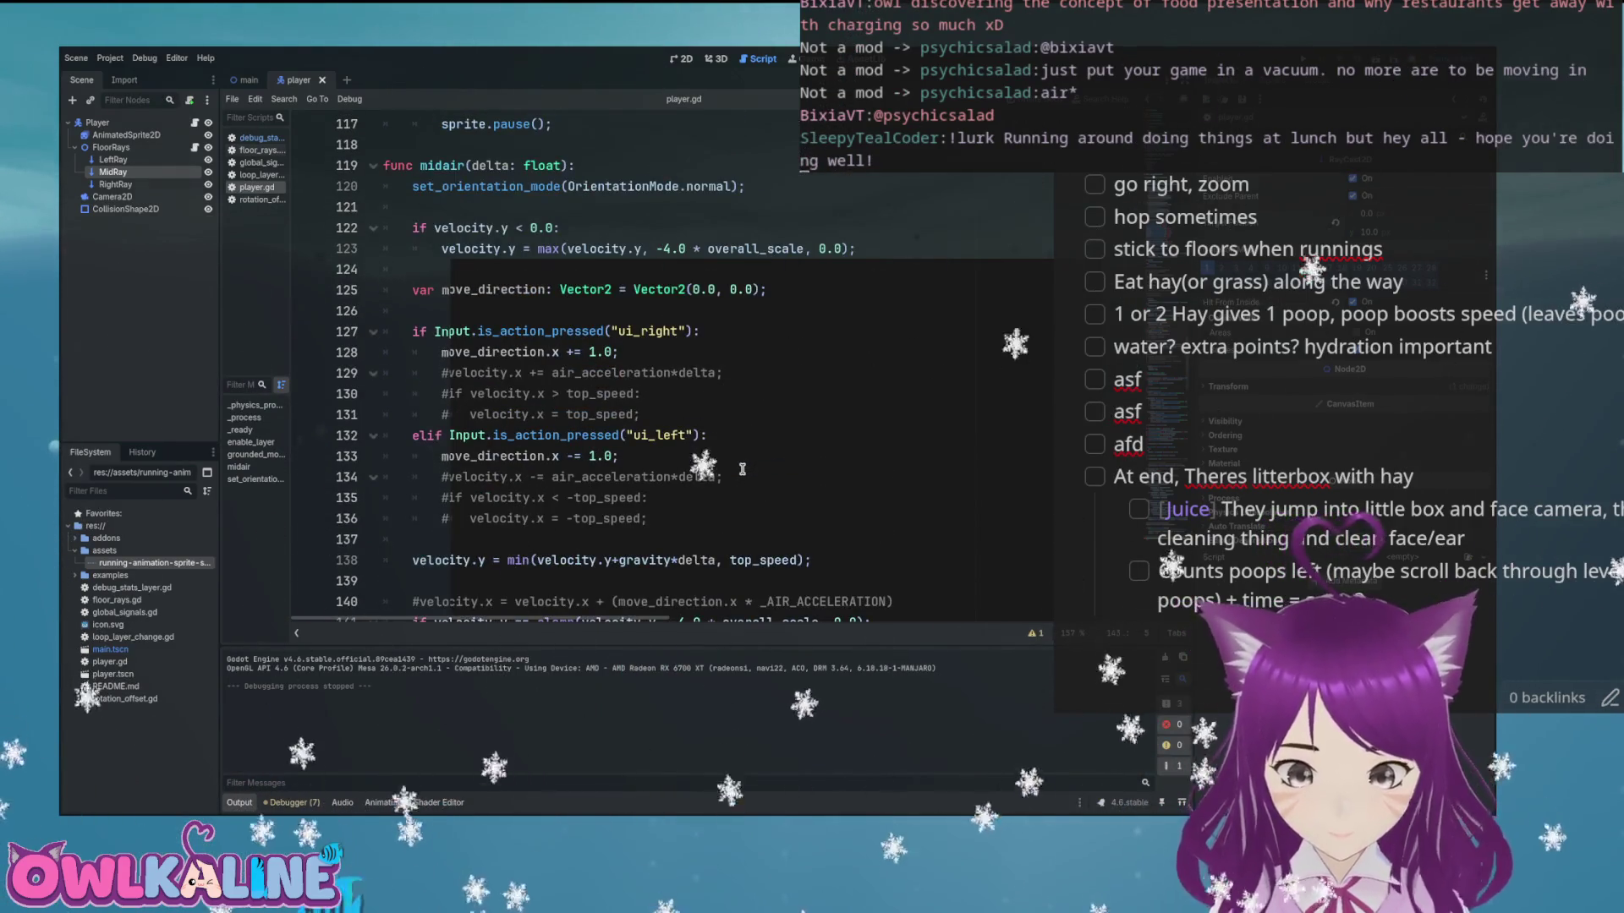
scroll(742, 470, down, 2)
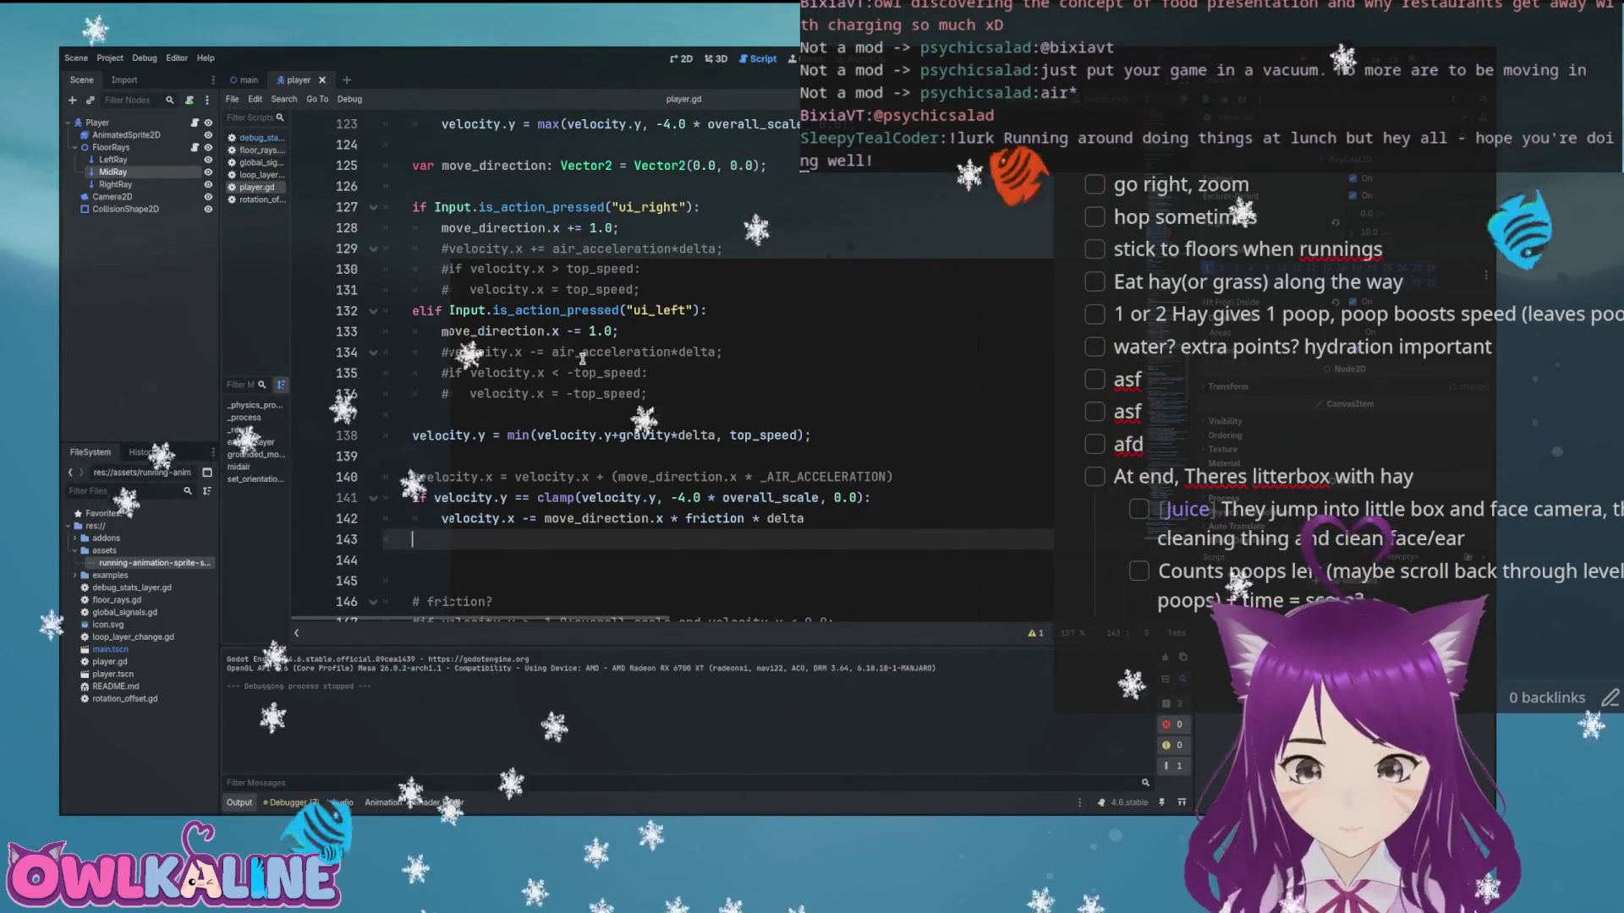
double_click(531, 331)
scroll(650, 389, down, 4)
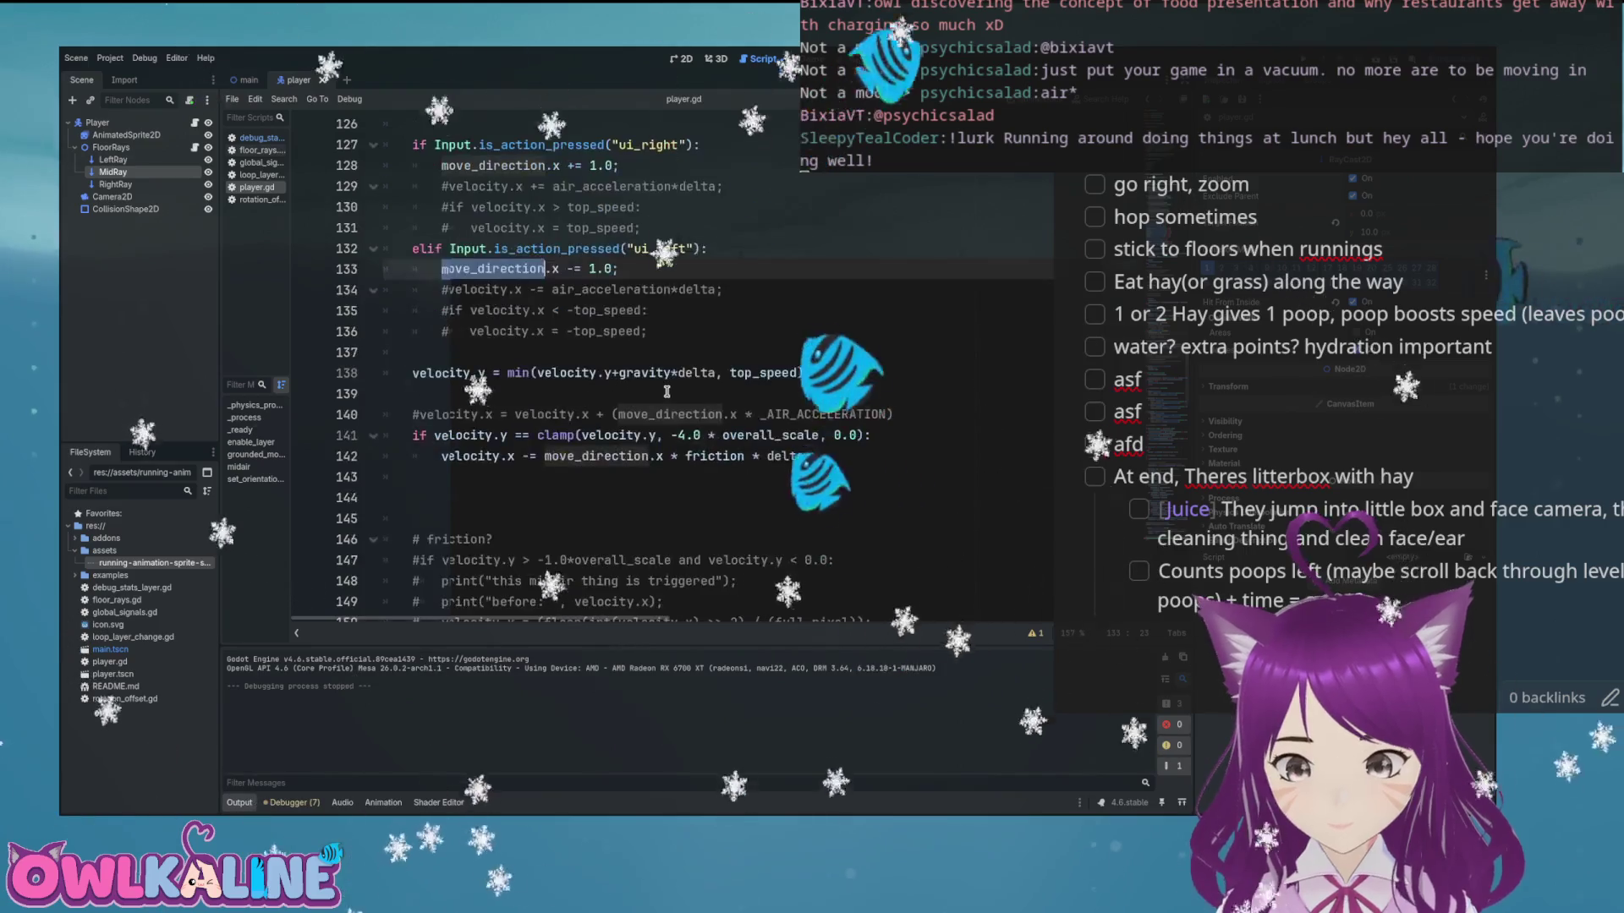
scroll(661, 393, up, 2)
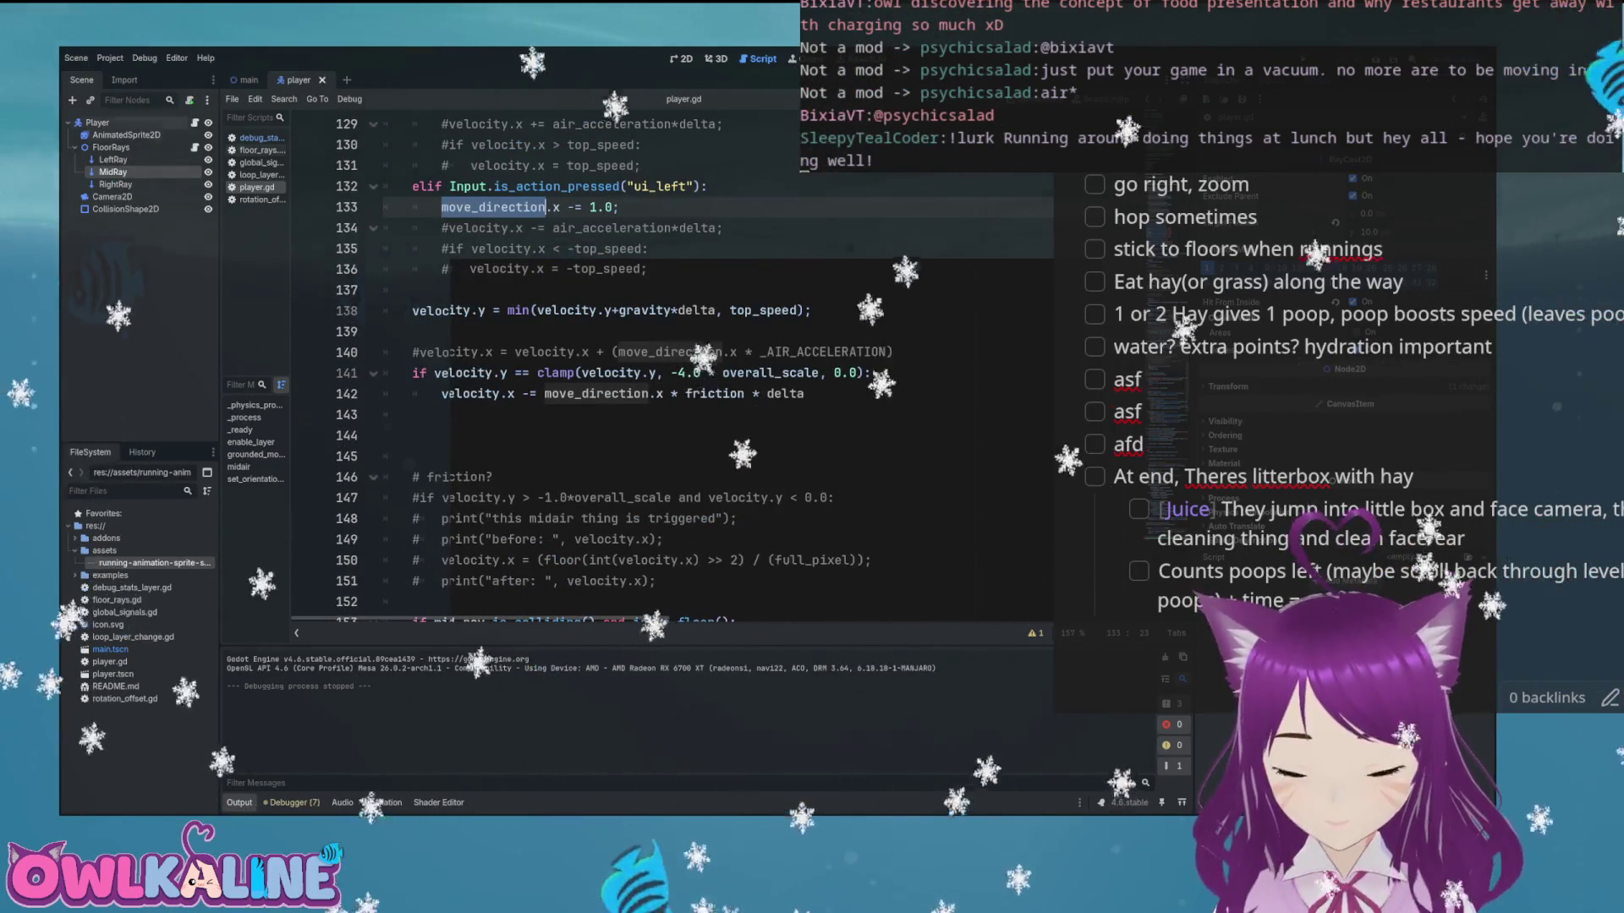
key(alt+Tab)
key(alt+Tab)
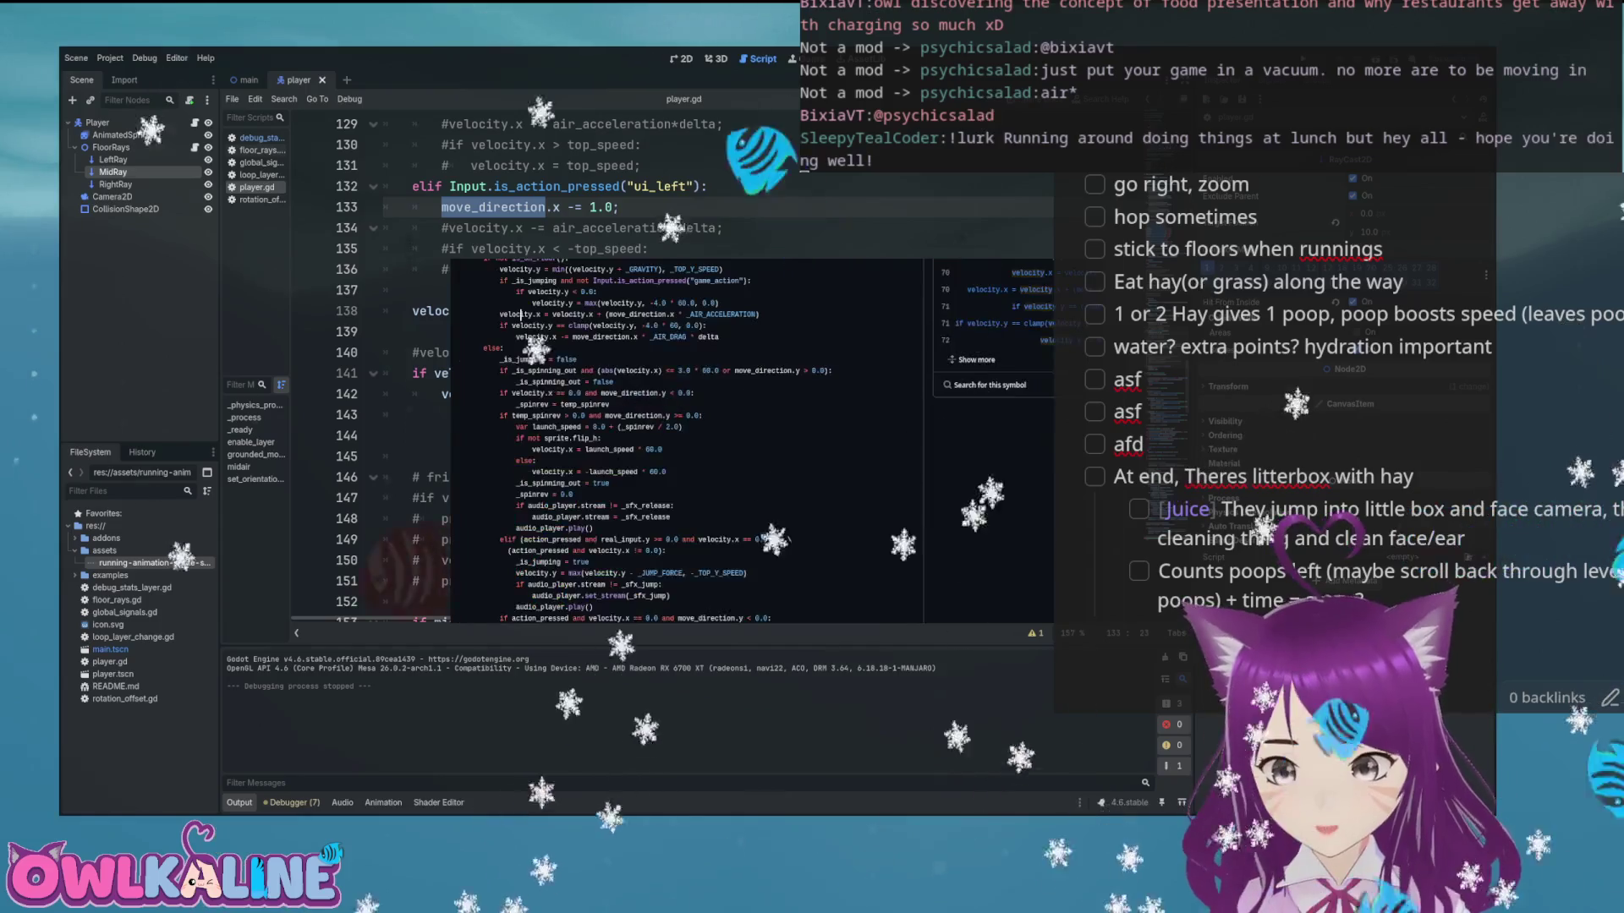
scroll(567, 348, up, 2)
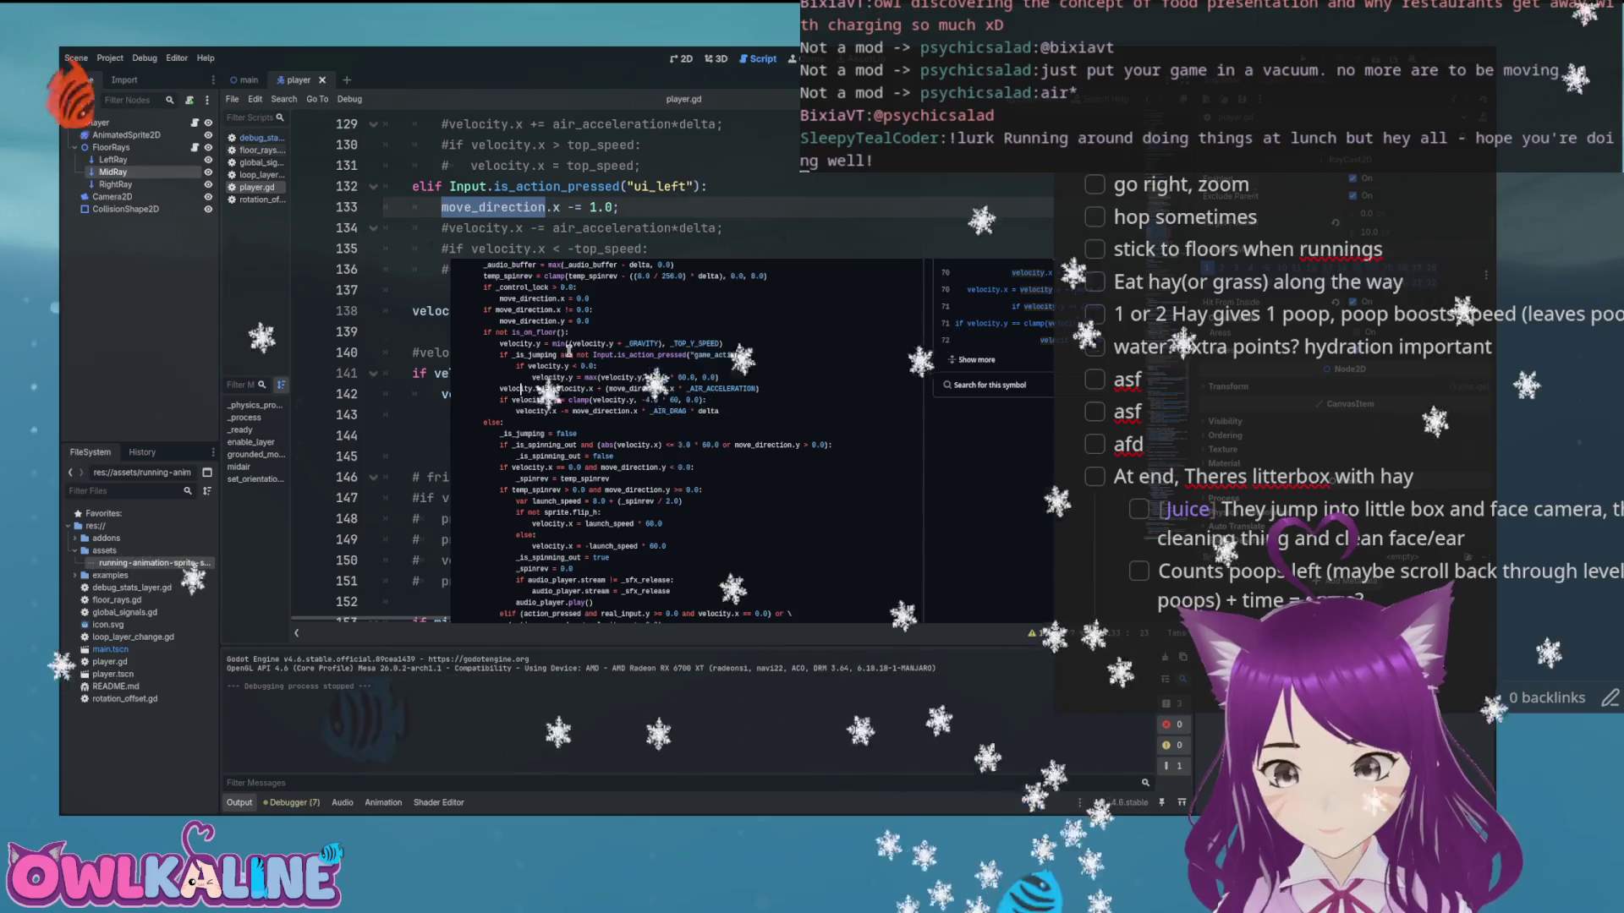
click(546, 388)
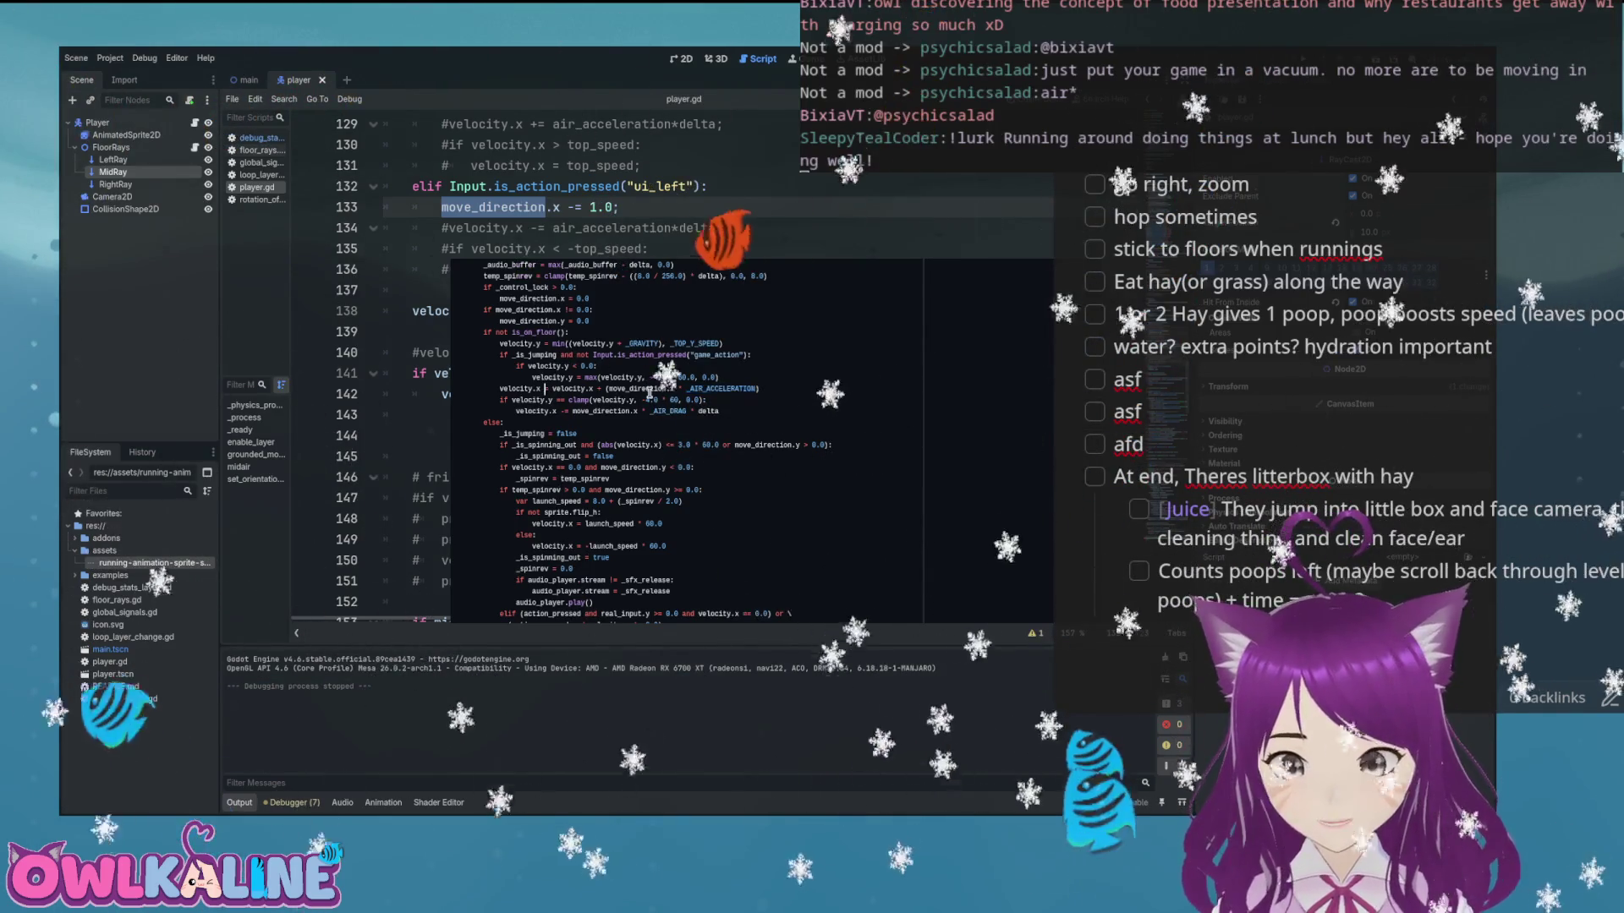
key(alt+Tab)
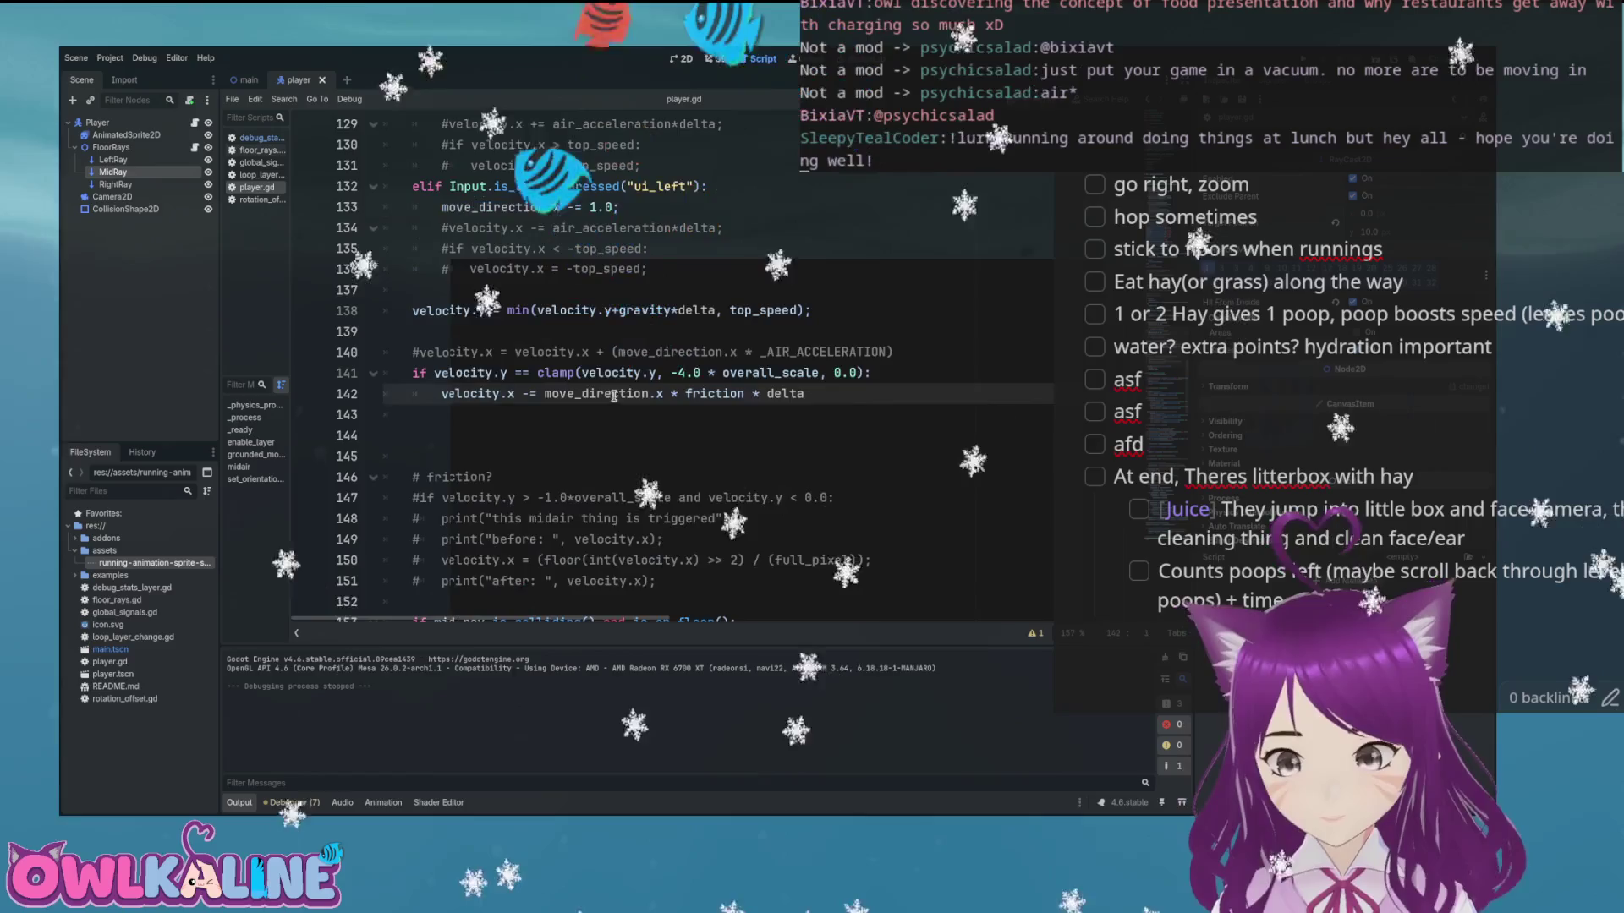
scroll(584, 423, up, 2)
click(611, 518)
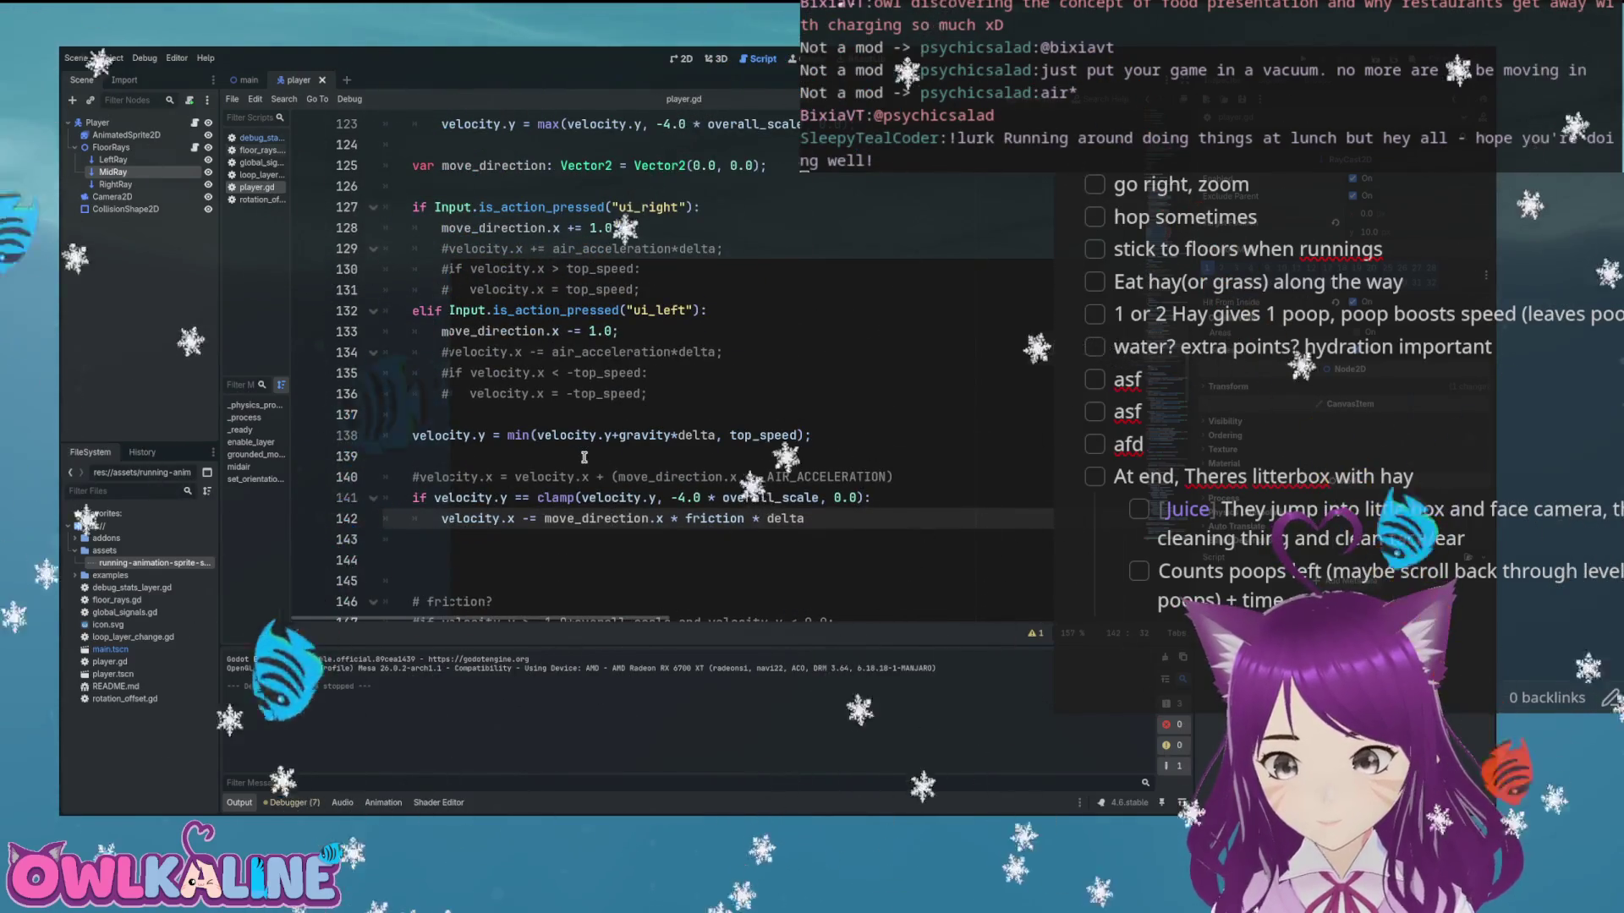
scroll(585, 457, down, 1)
scroll(587, 457, down, 3)
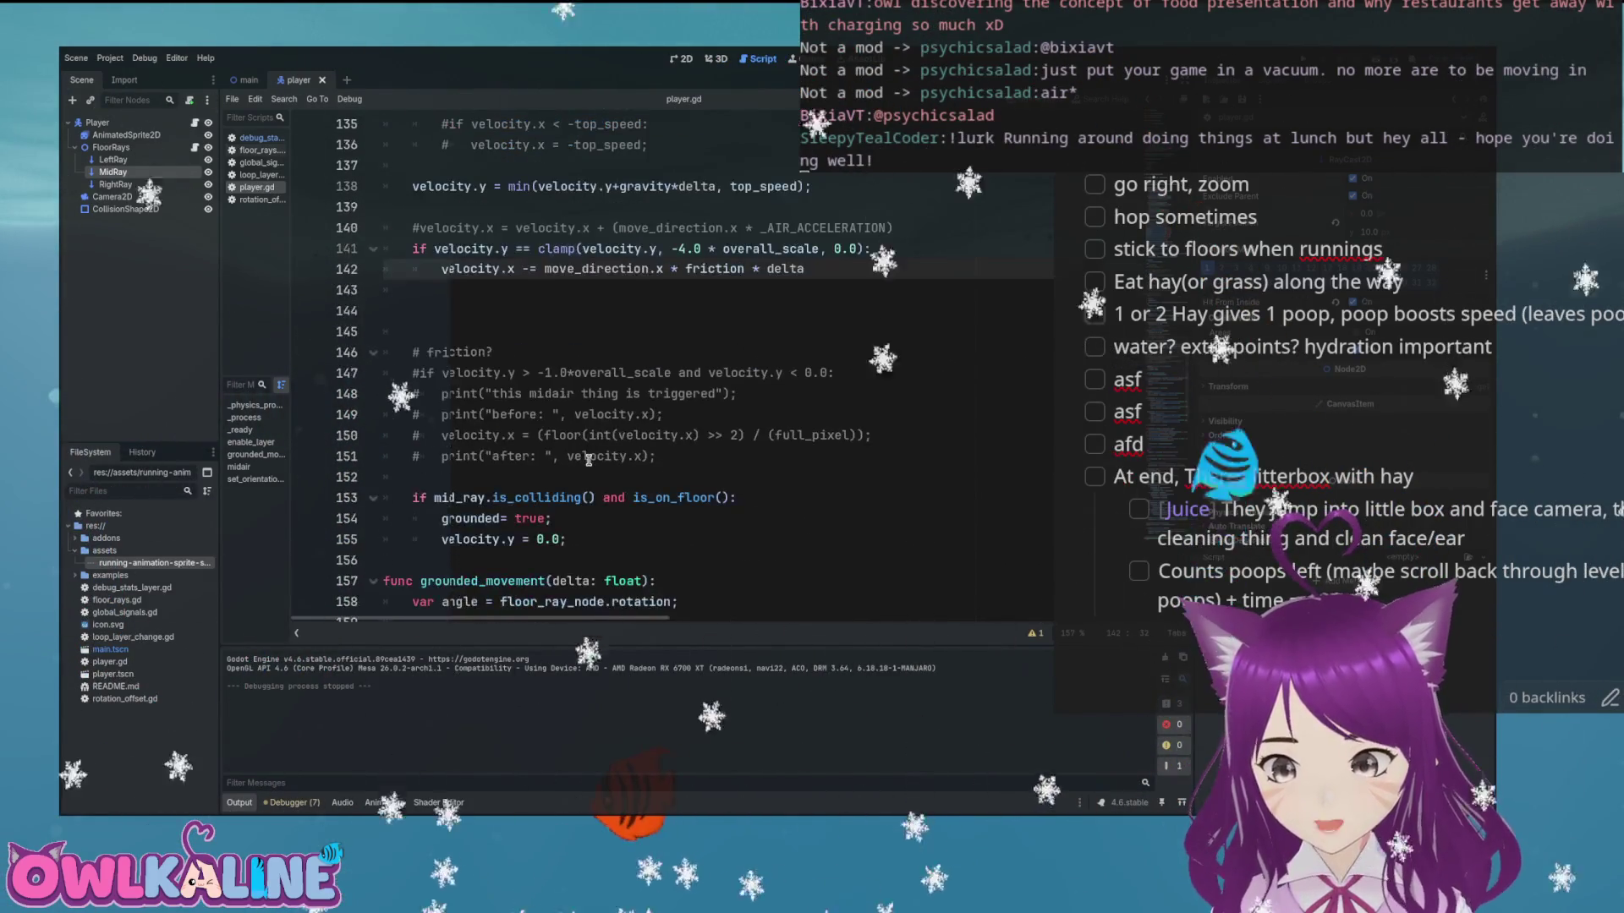
scroll(599, 515, up, 2)
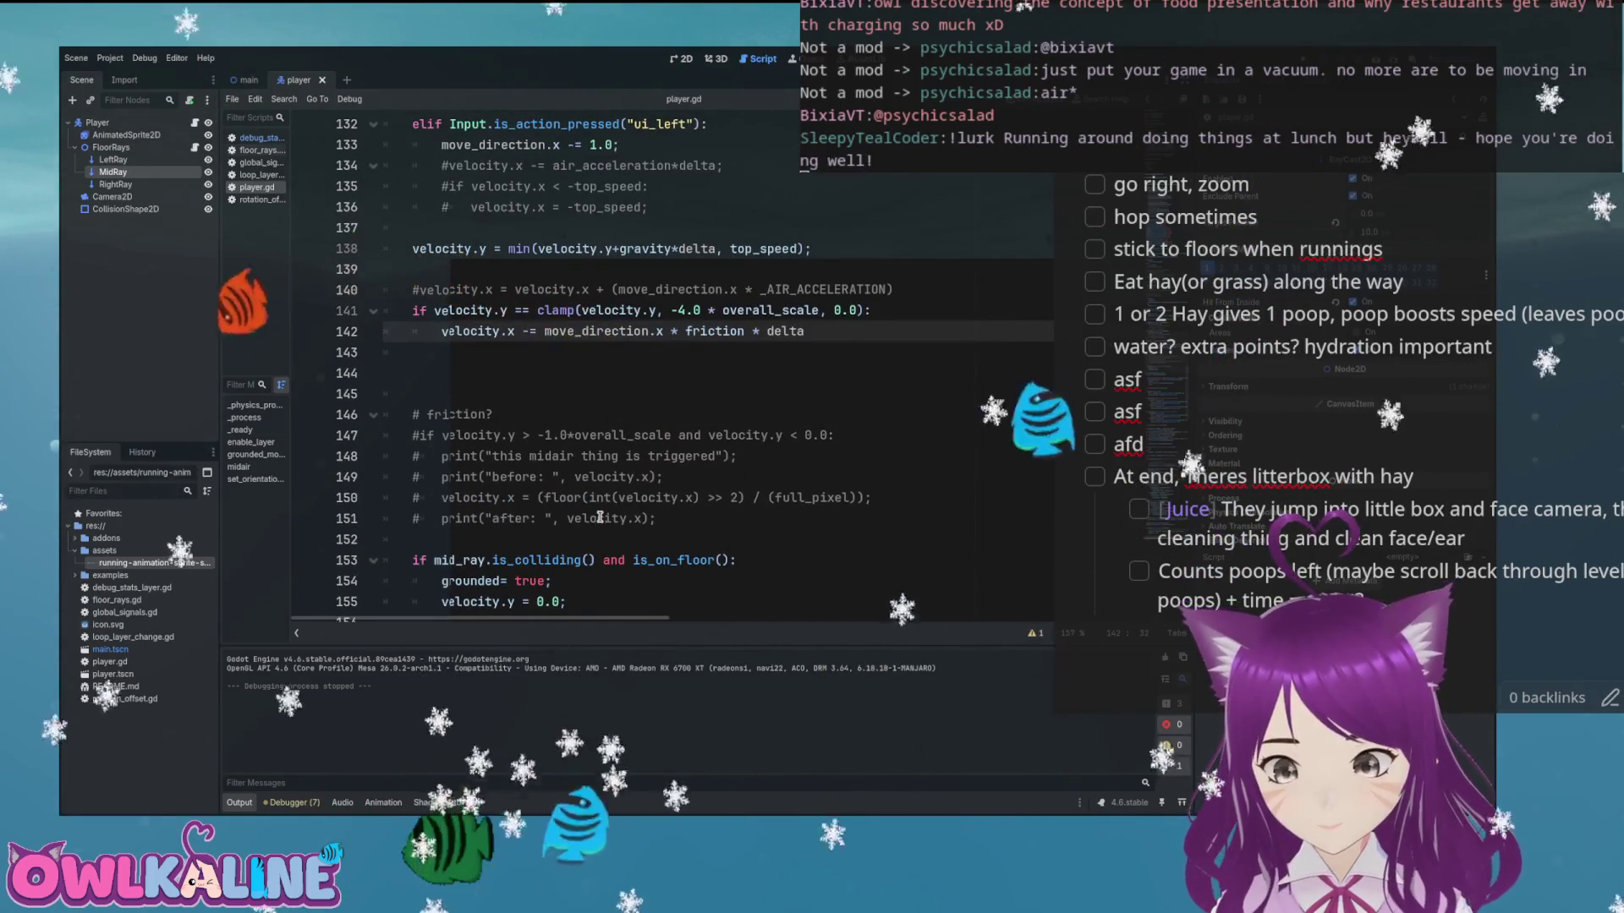
scroll(602, 499, up, 1)
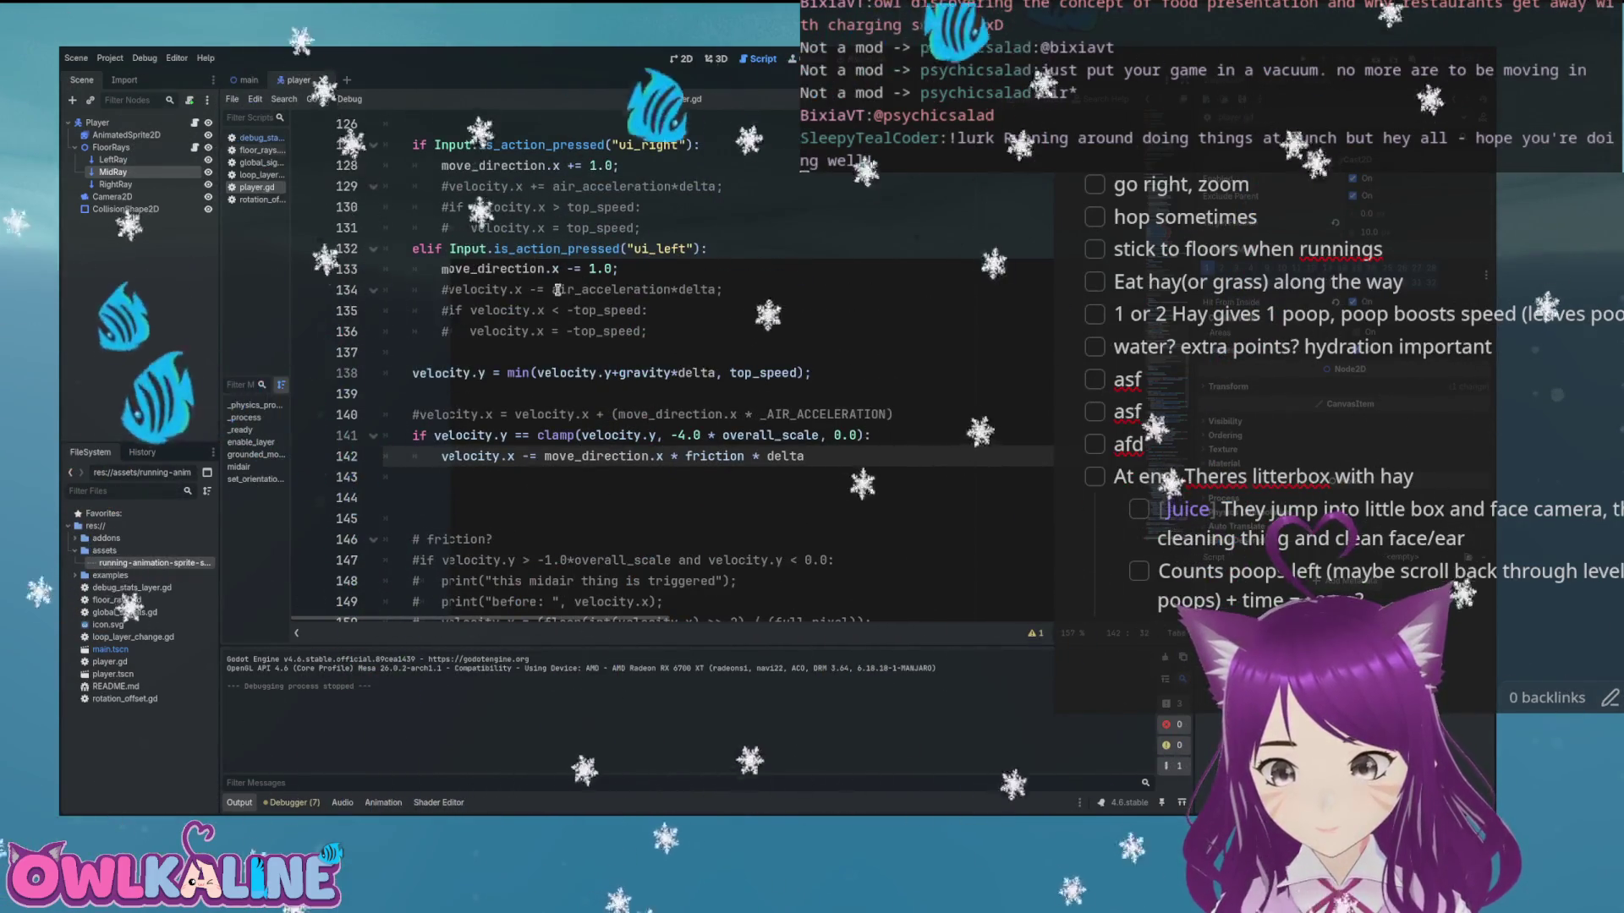
click(662, 351)
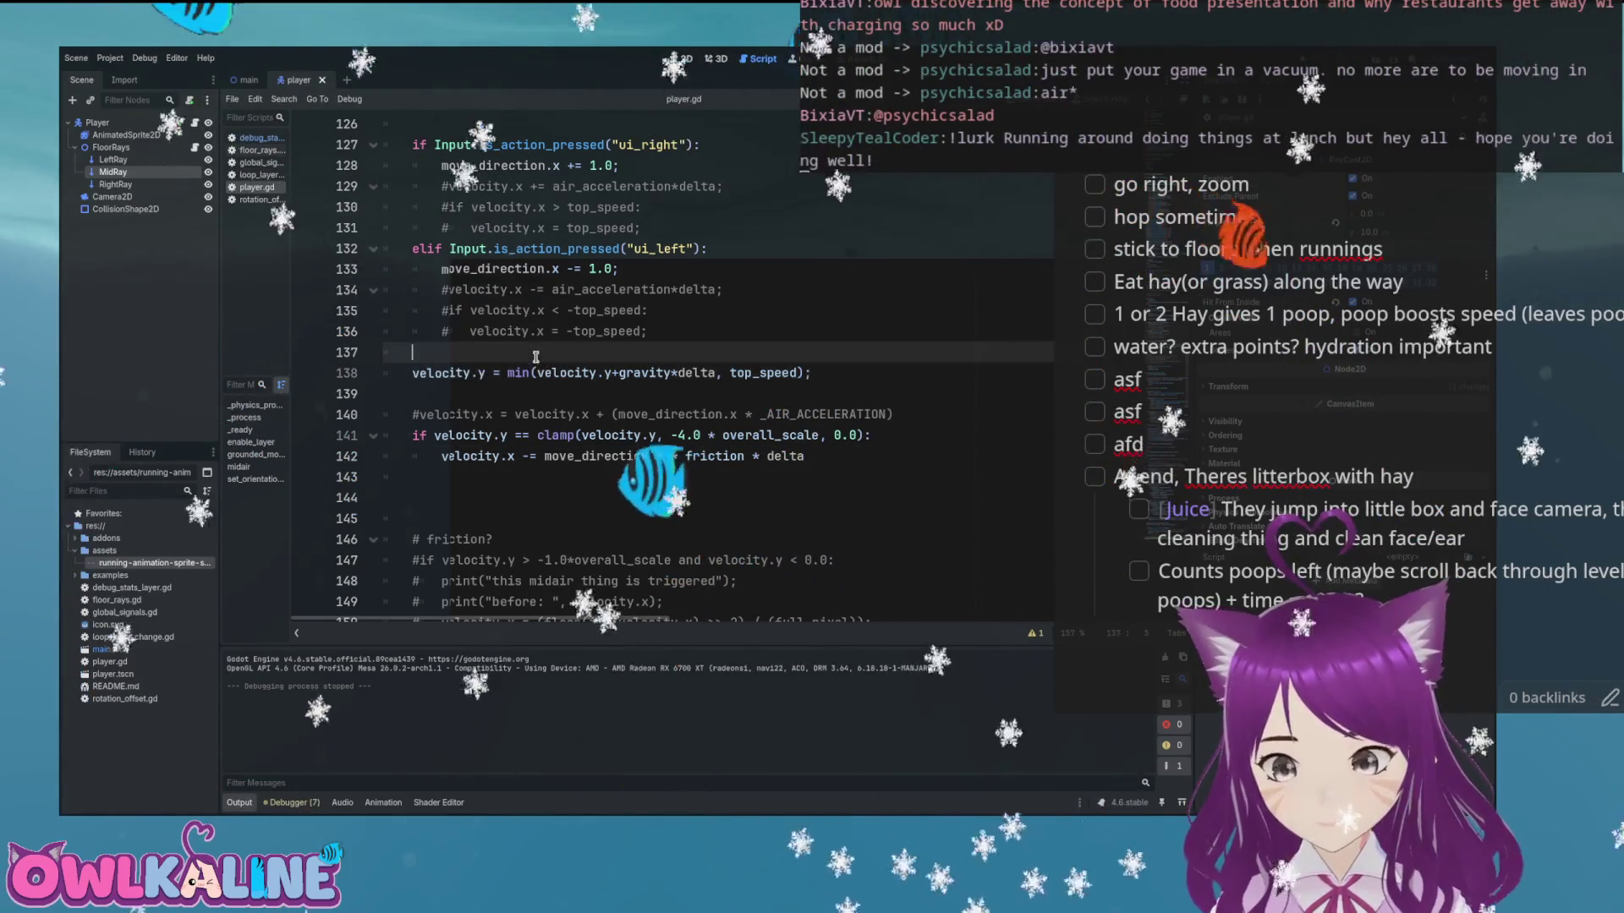
Uncomment the left- and right-branch acceleration and top_speed clamp lines
key(Up)
key(Up)
key(Up)
key(ctrl+k)
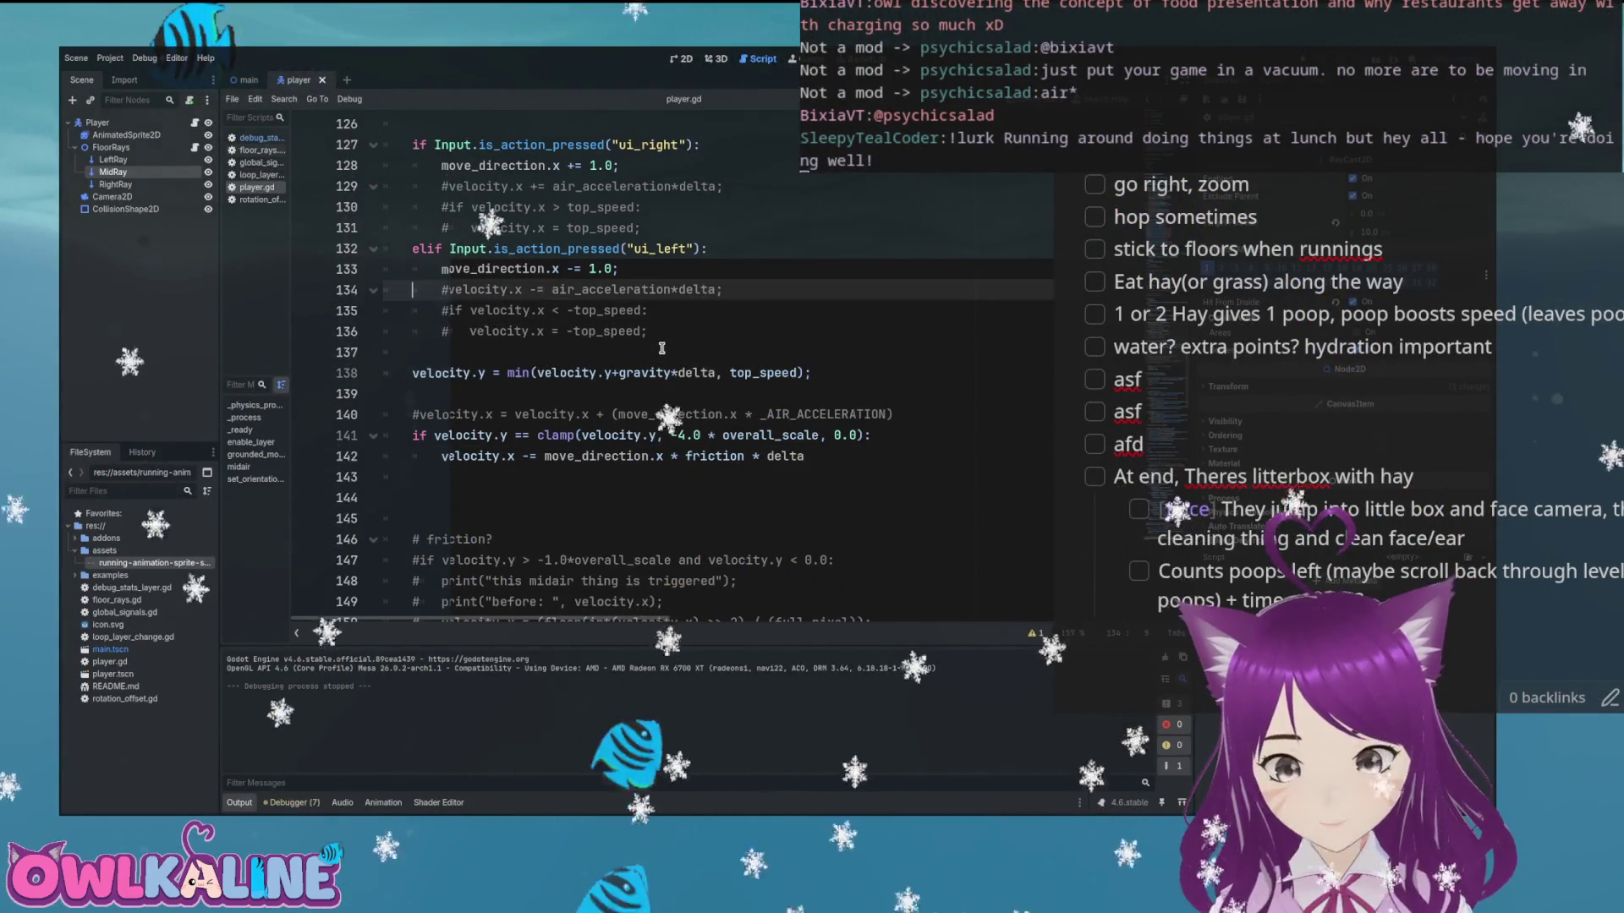
key(Down)
key(ctrl+k)
key(Down)
key(ctrl+k)
key(Up)
key(Up)
key(Up)
key(ctrl+k)
key(Up)
key(ctrl+k)
key(Up)
key(ctrl+k)
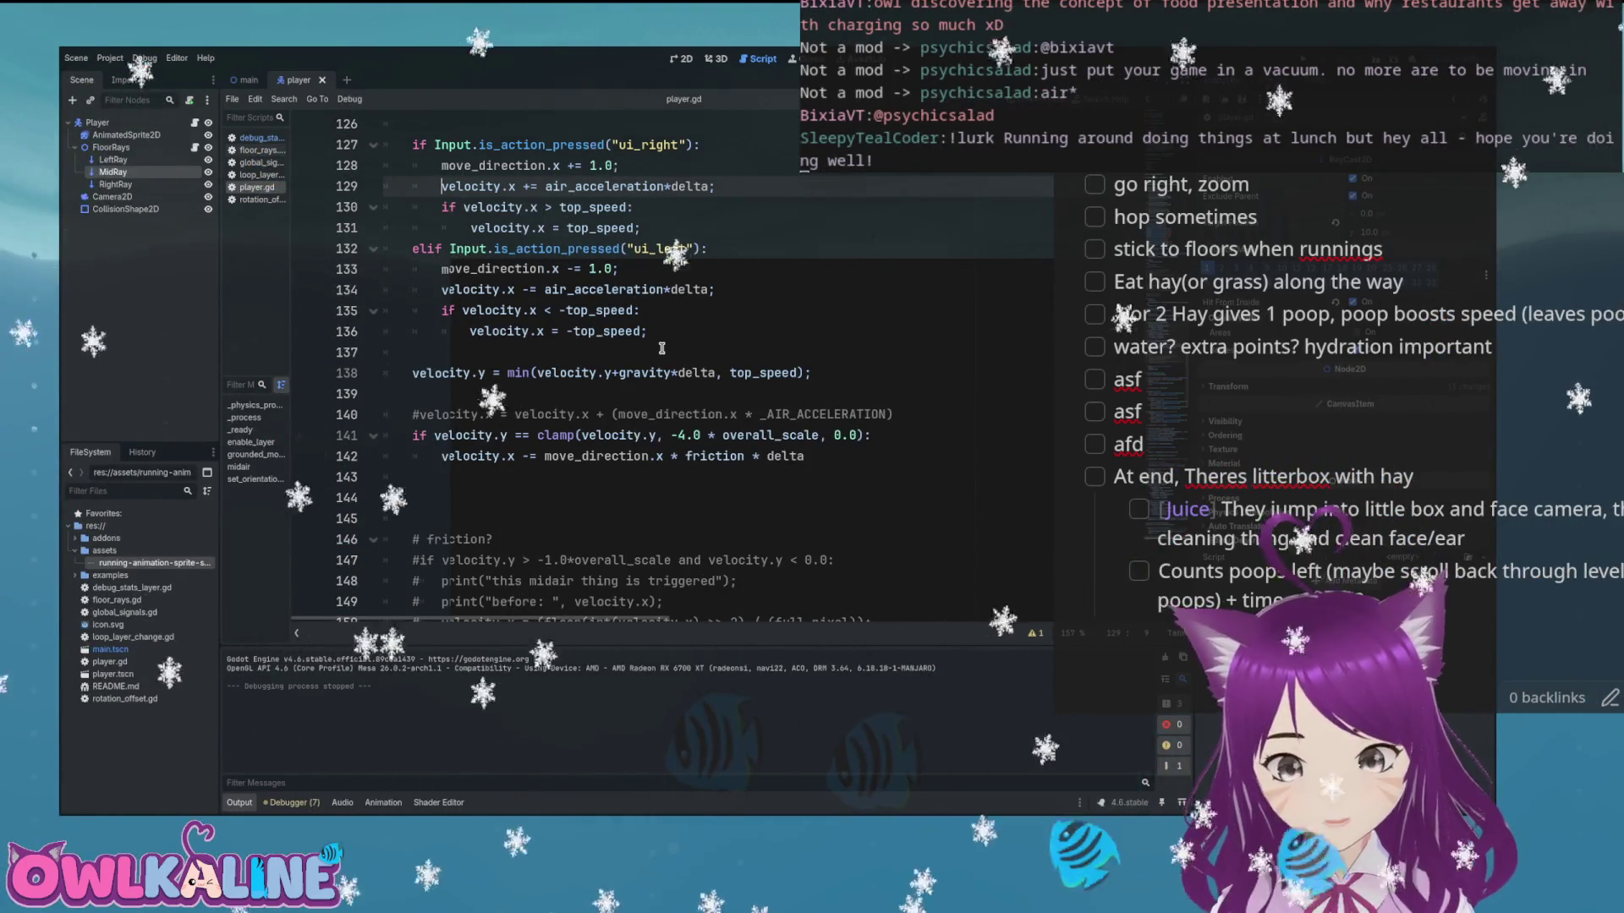
Move the left-branch acceleration lines down and dedent them out of the branch
key(Down)
key(Down)
key(Down)
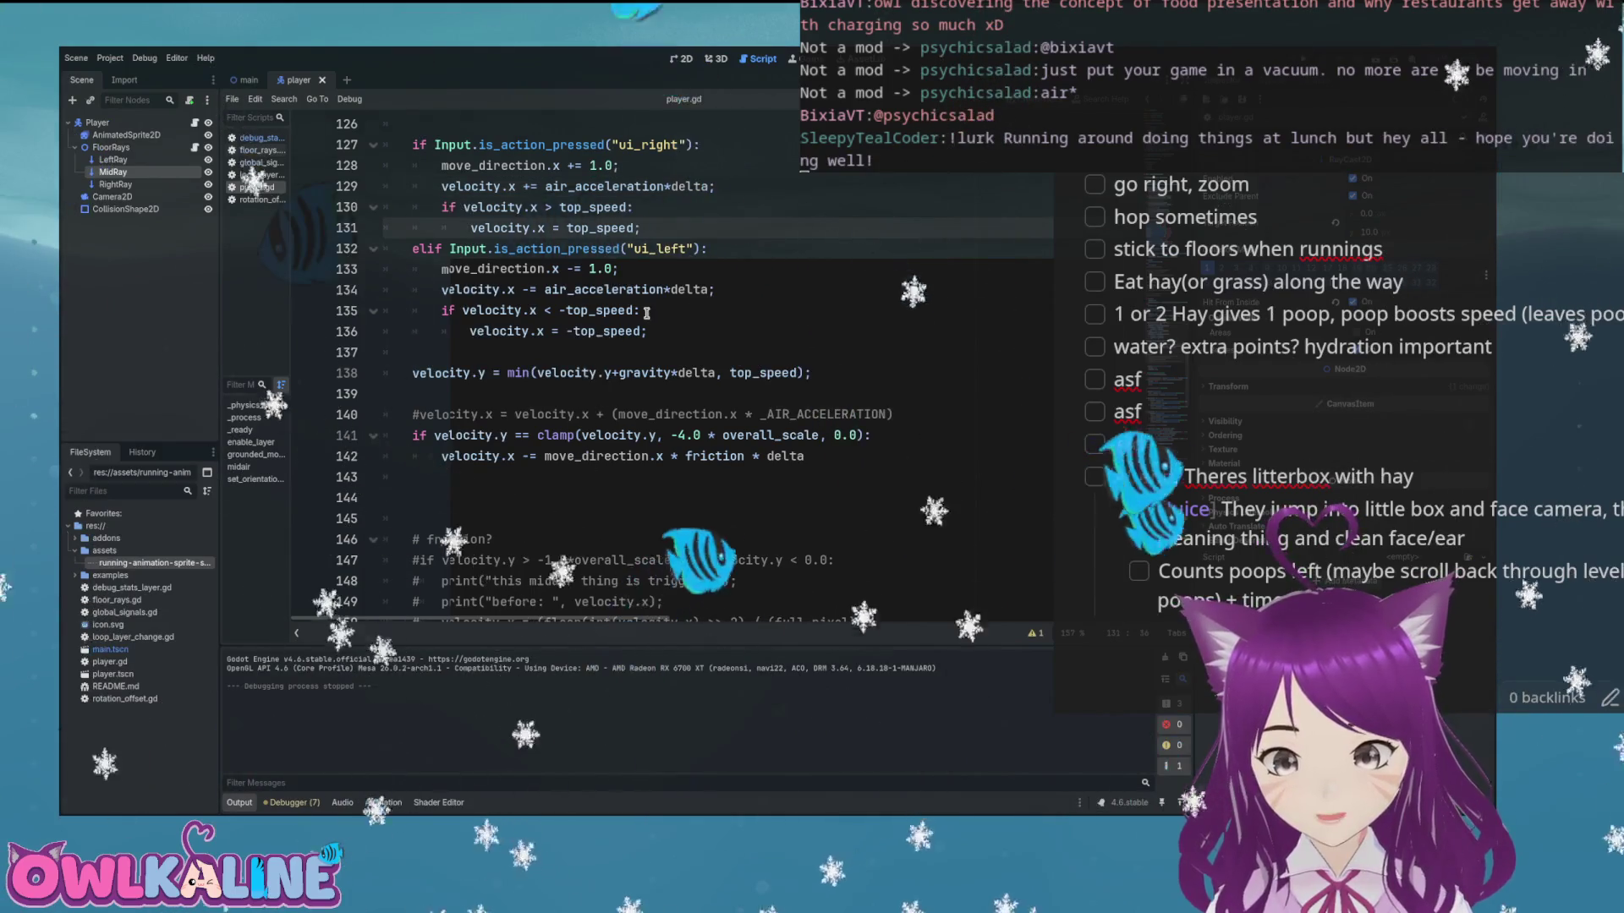
key(shift+Down)
key(shift+Down)
key(shift+End)
key(ctrl+x)
key(Down)
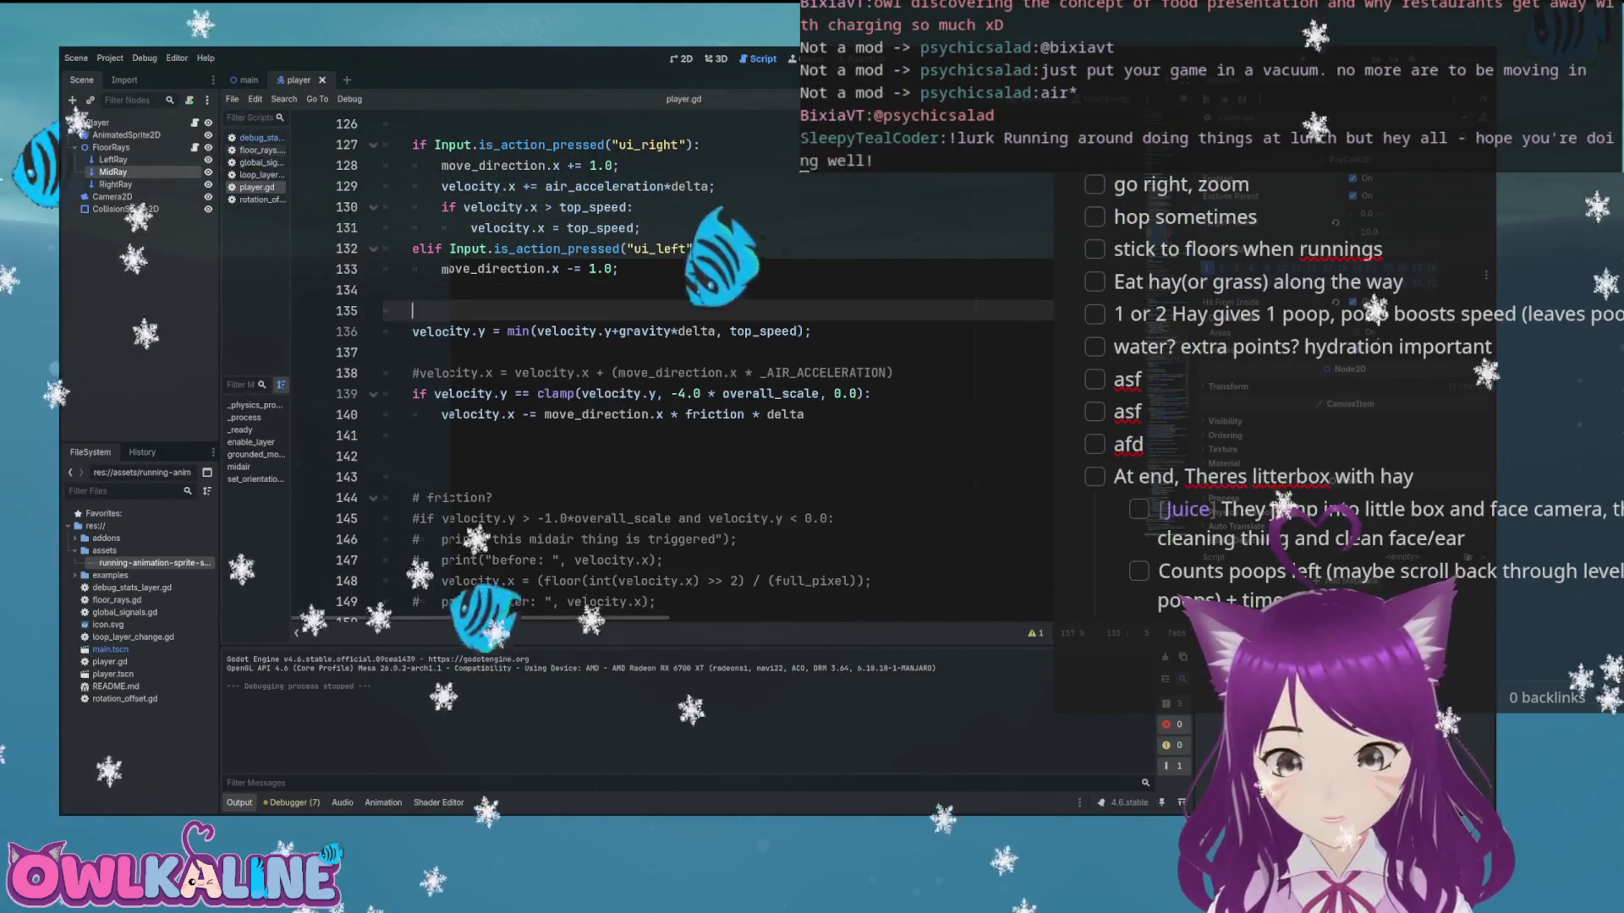
key(ctrl+v)
key(shift+Tab)
key(shift+Tab)
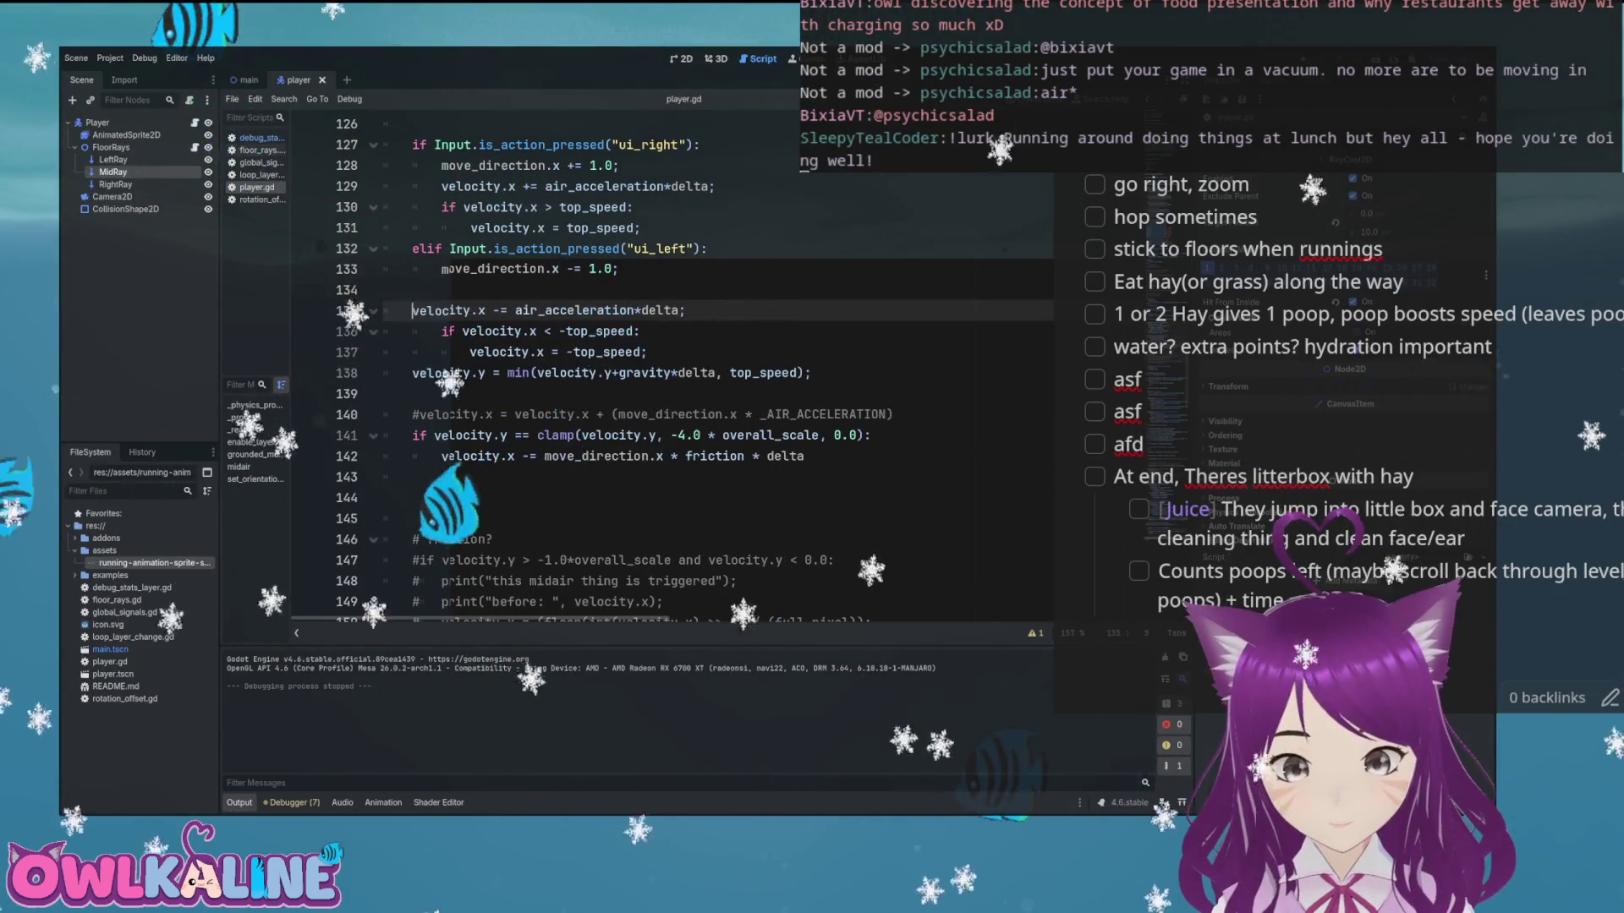
key(Down)
key(shift+Tab)
key(Down)
Delete the duplicate right-branch acceleration lines and the leftover blank line
key(Up)
key(Up)
key(Up)
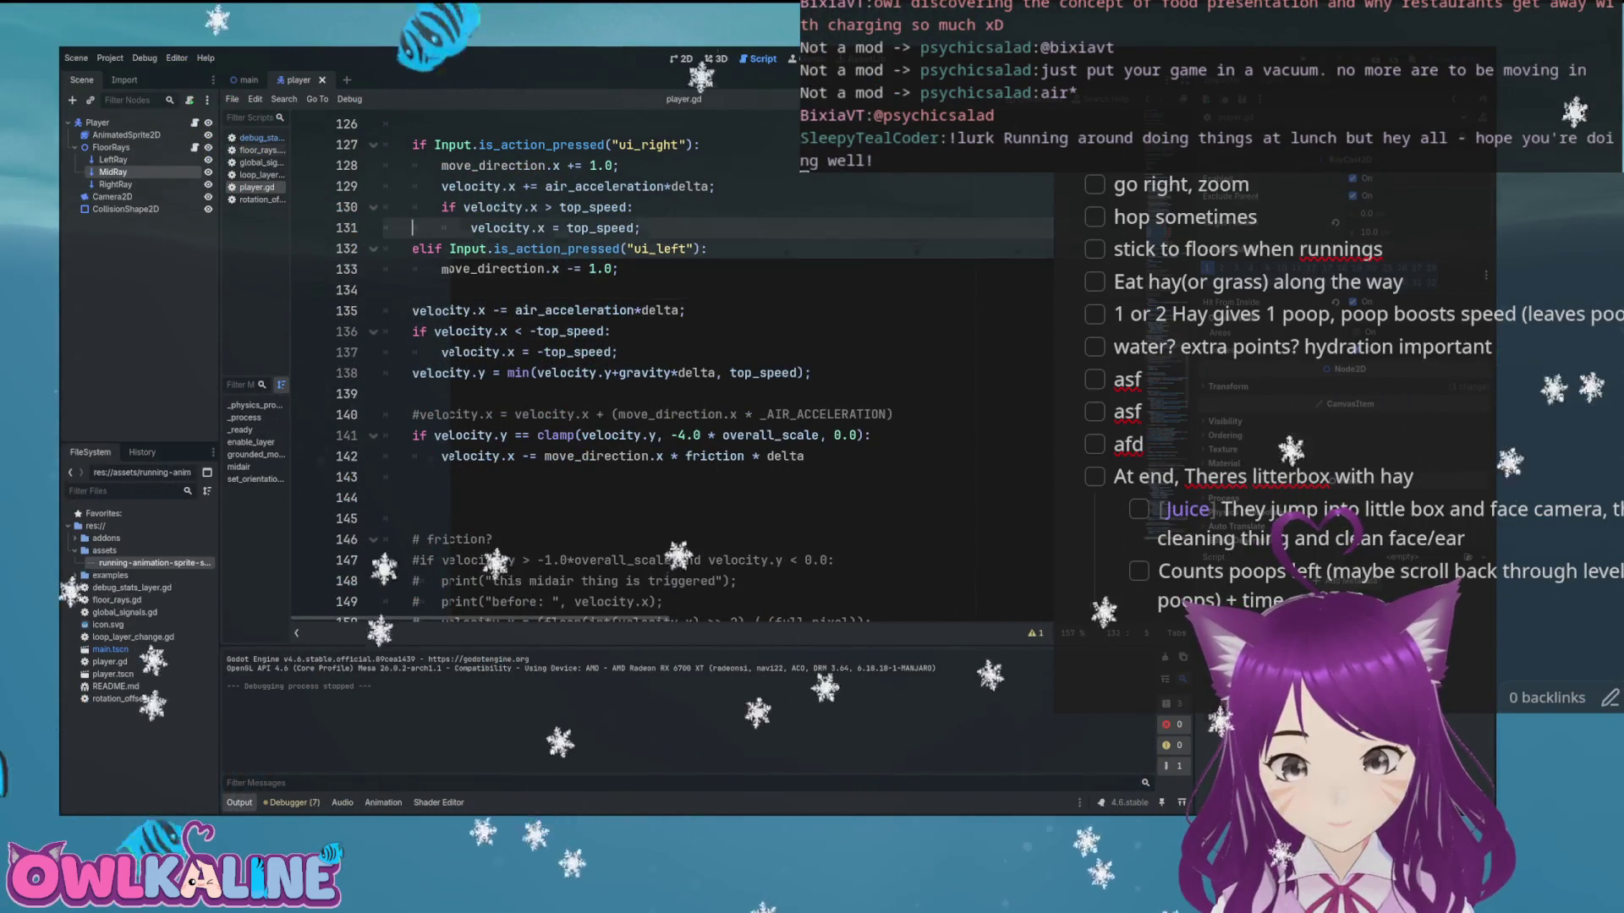
key(shift+Down)
key(shift+Down)
key(shift+End)
key(ctrl+x)
key(BackSpace)
Make the acceleration line use move_direction.x * air_acceleration and save the script
key(Down)
key(Down)
key(Down)
key(ctrl+Left)
key(Left)
text(move_)
key(Return)
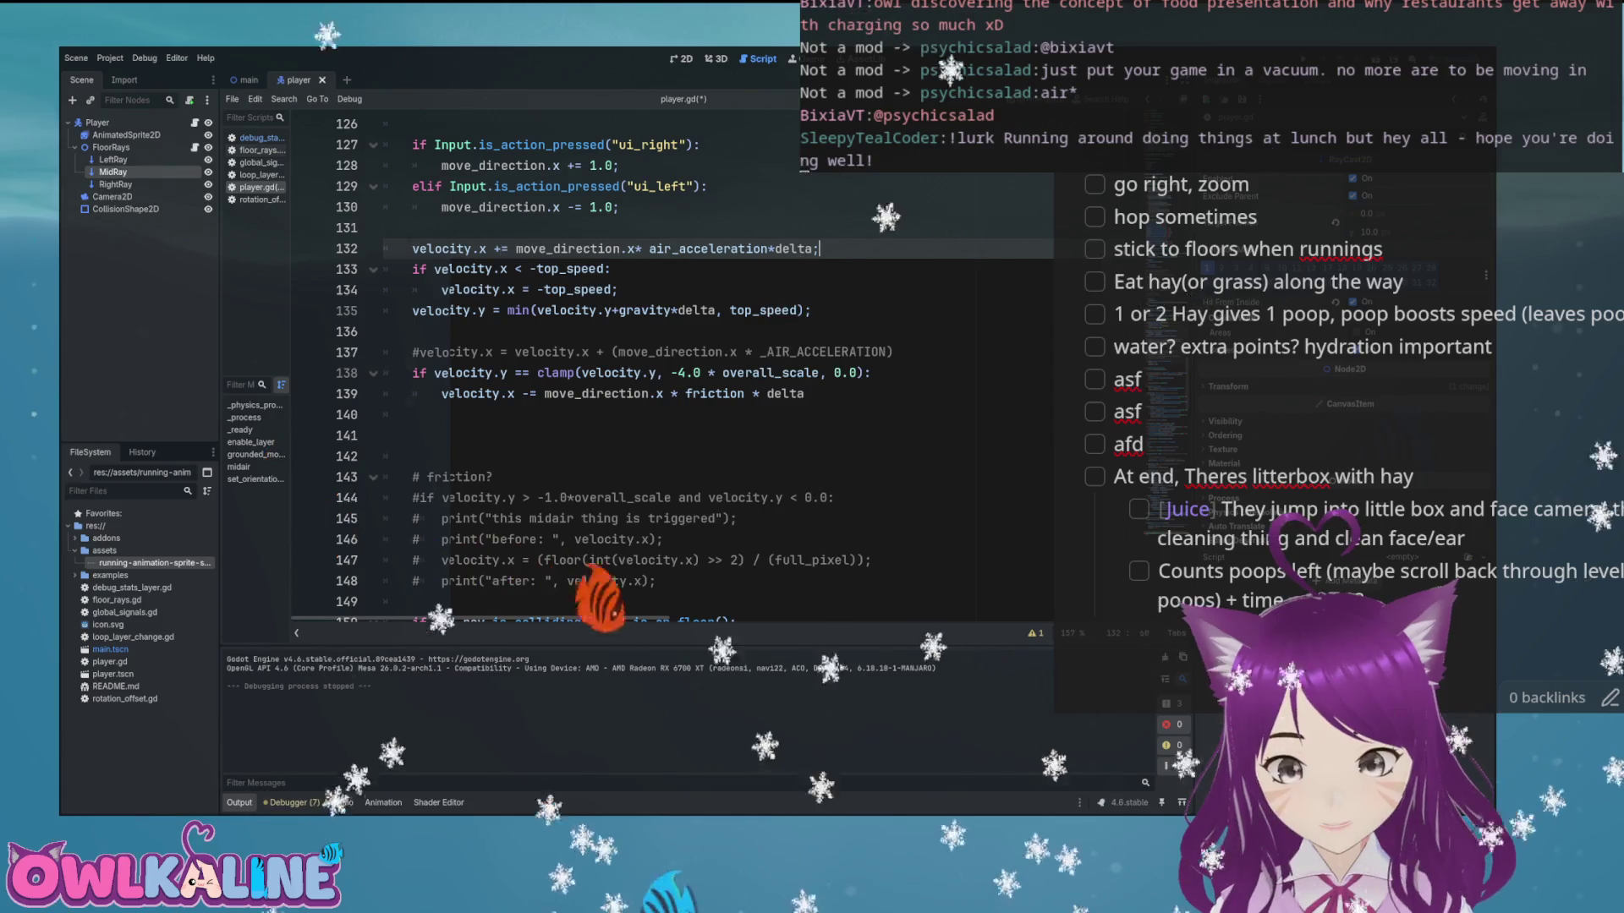
key(BackSpace)
key(ctrl+s)
key(Down)
key(Down)
key(End)
Duplicate the -top_speed clamp lines and outdent the copied if line
key(shift+Up)
key(shift+Home)
key(ctrl+c)
key(Right)
key(Return)
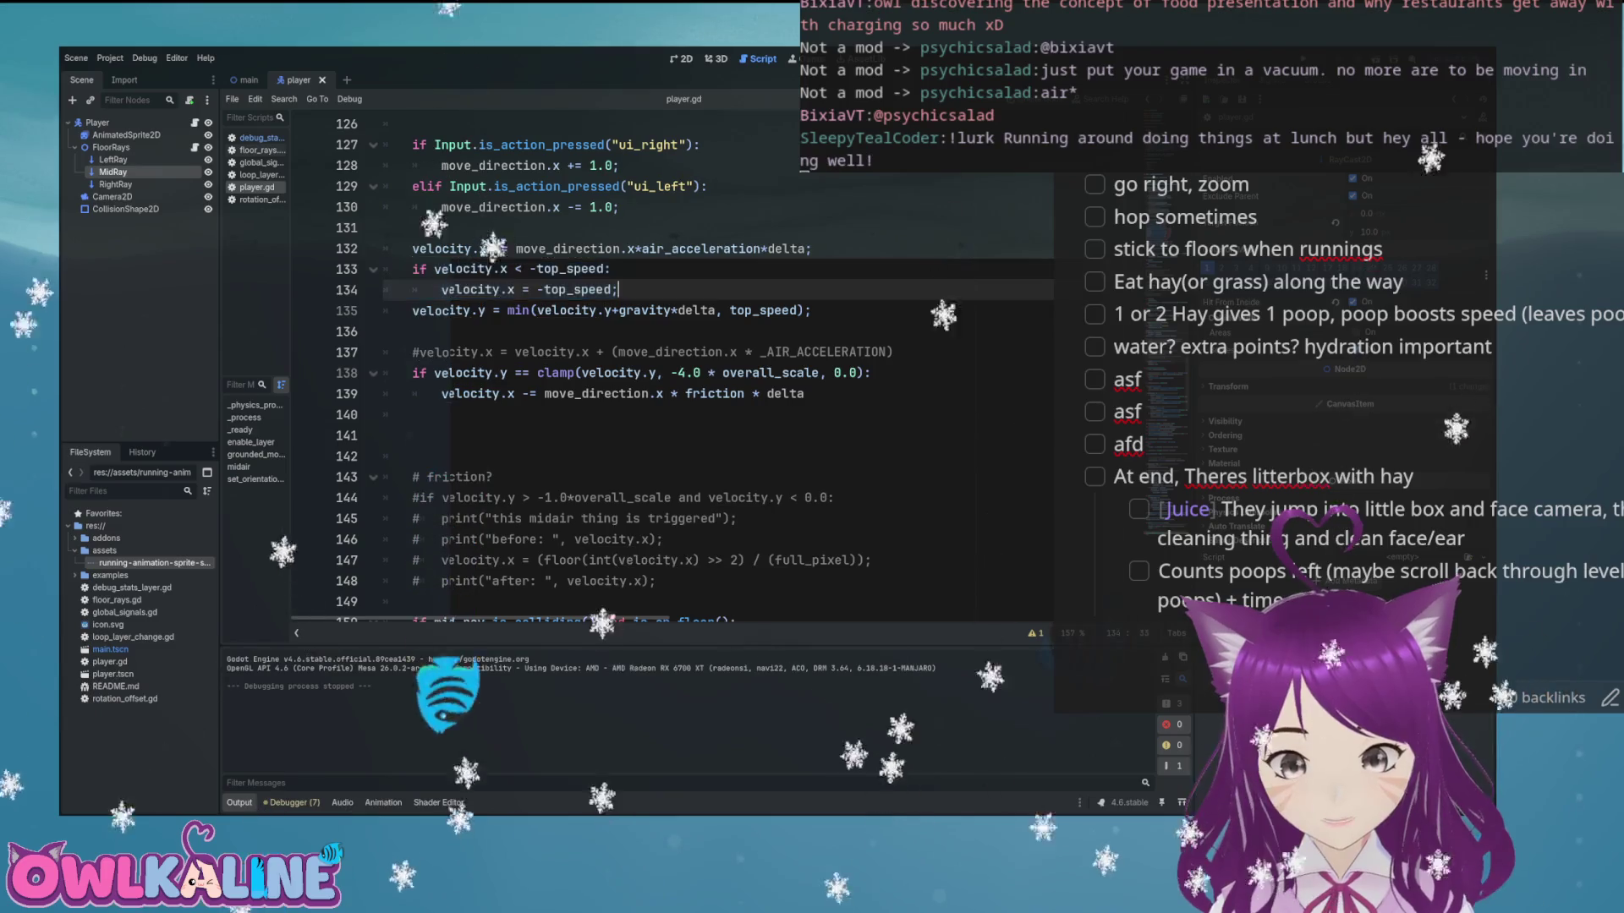
key(ctrl+v)
key(Up)
key(shift+Tab)
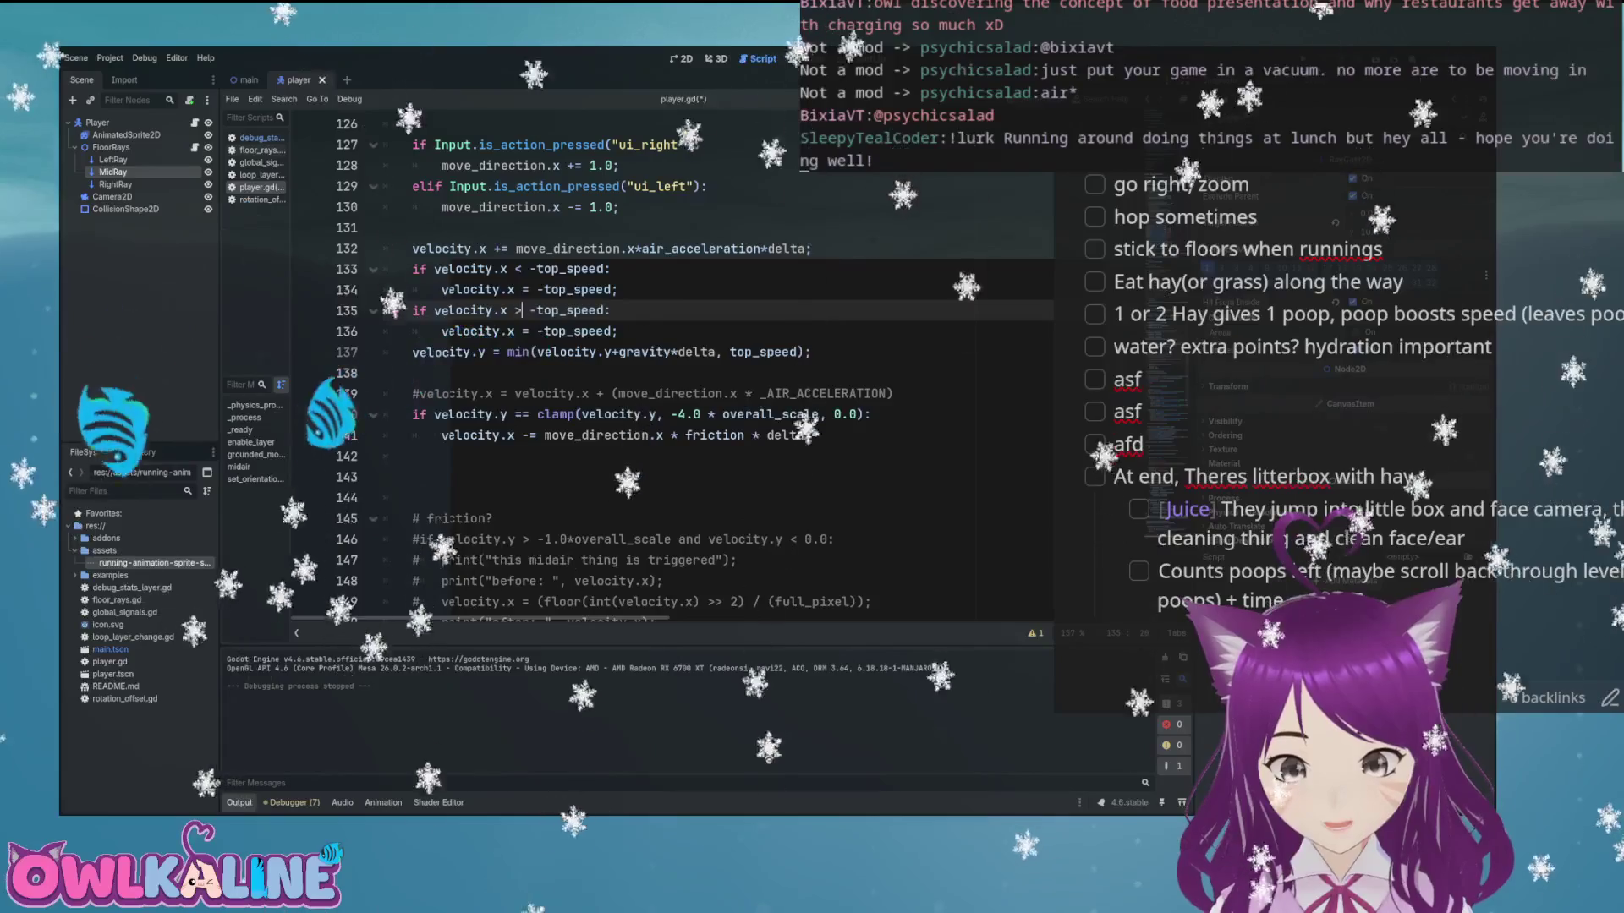
Change the copied clamp to velocity.x > top_speed, capping at positive top_speed
key(Left)
key(Left)
key(BackSpace)
key(BackSpace)
key(BackSpace)
text(>)
key(Down)
key(Delete)
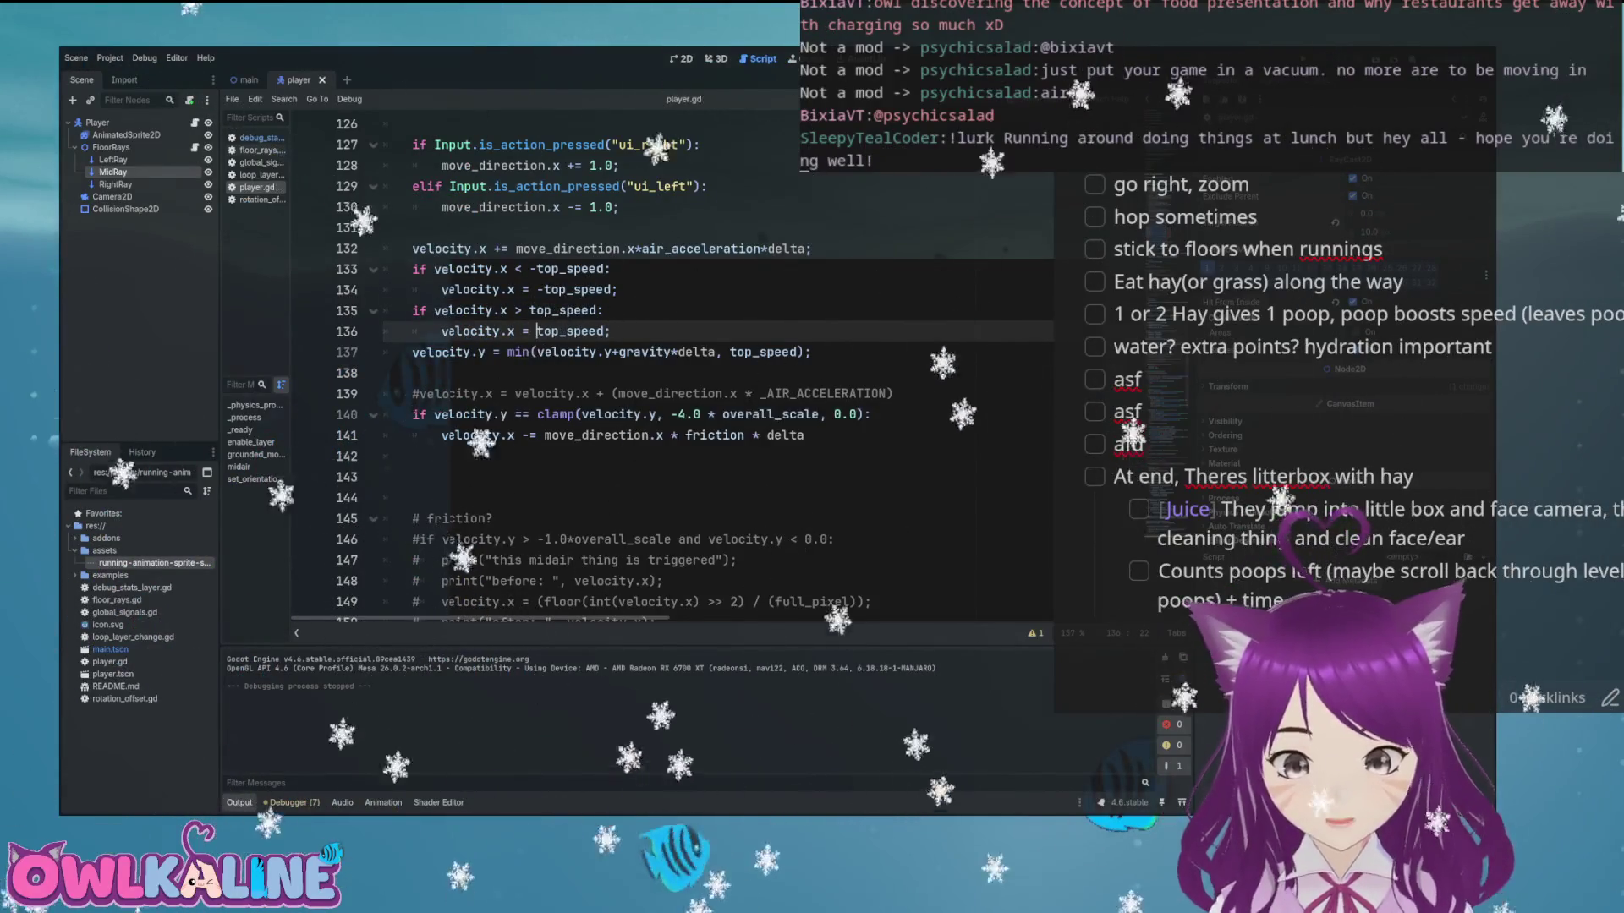
click(734, 325)
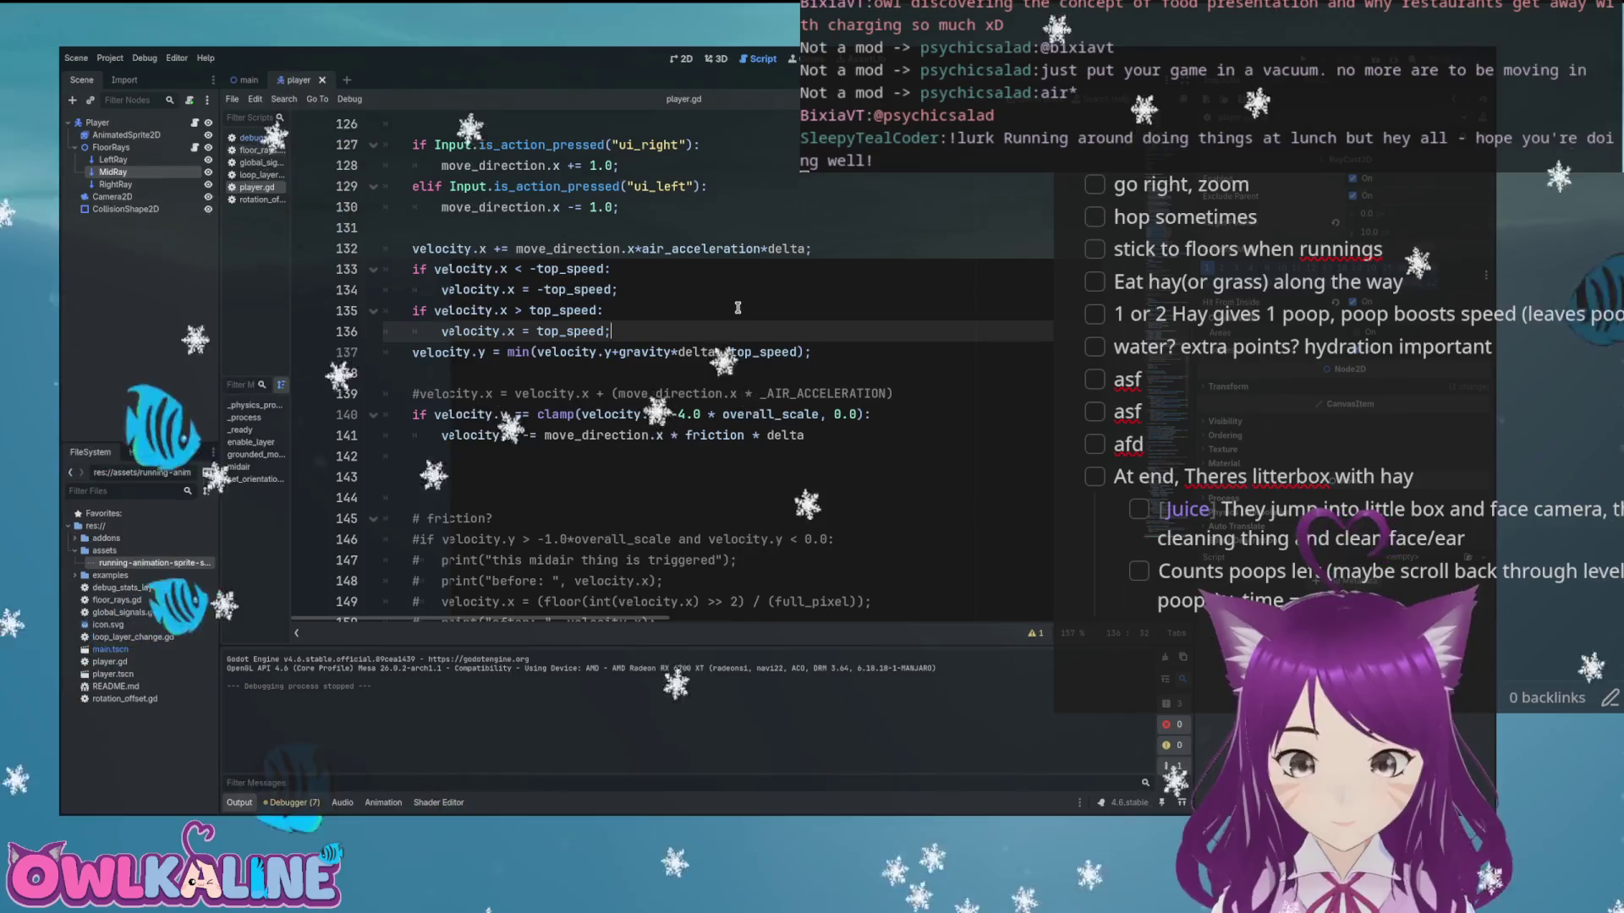
key(Return)
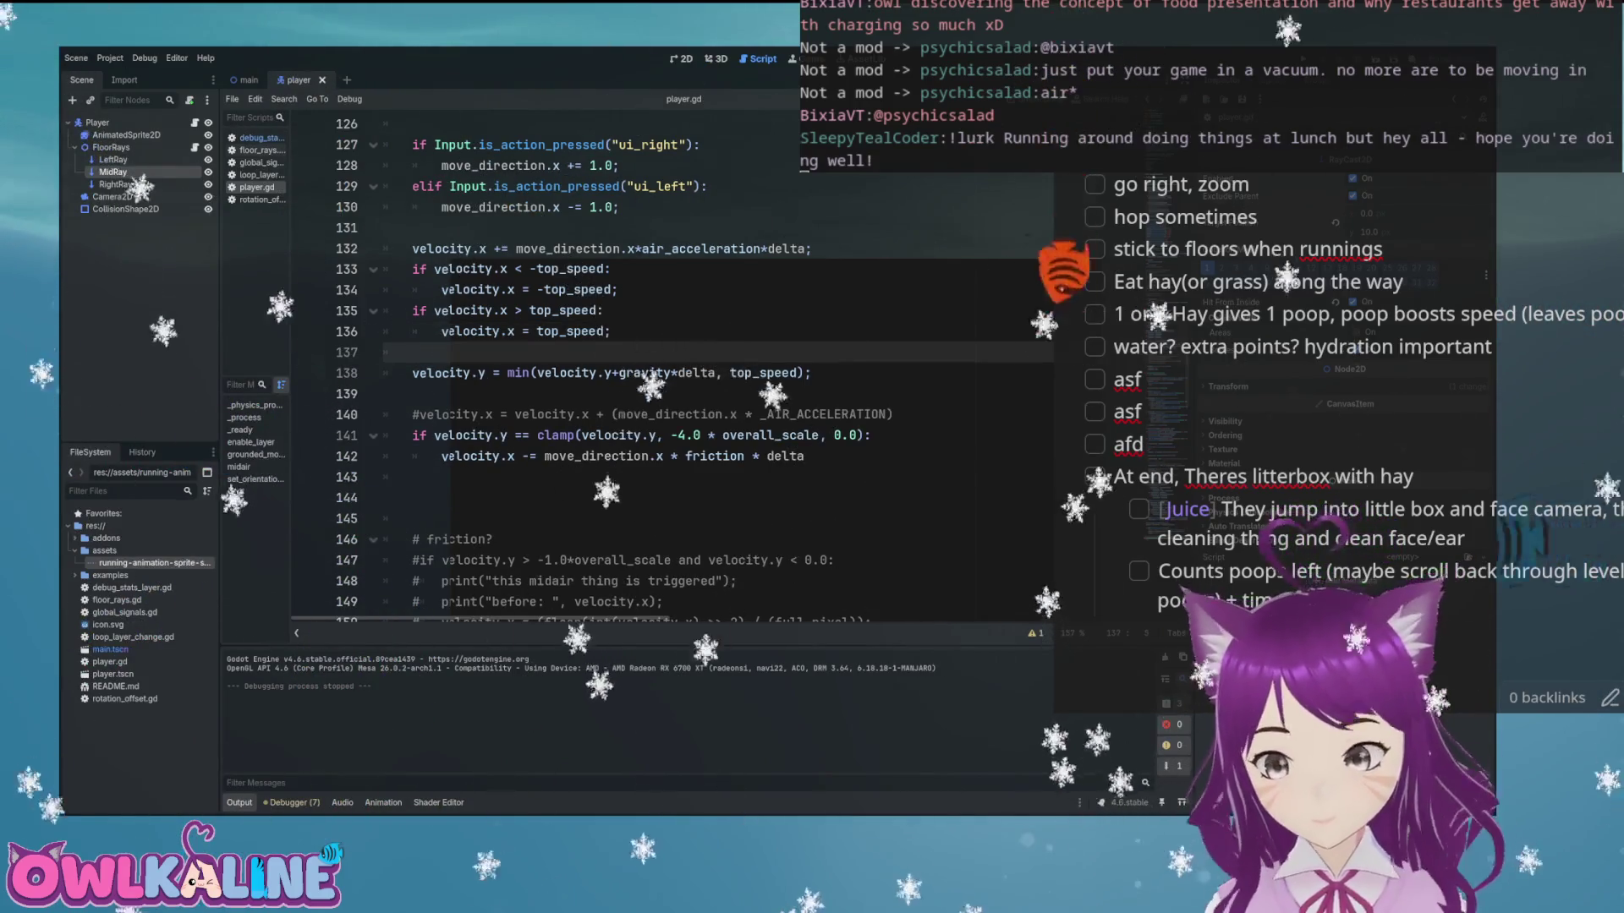
key(F5)
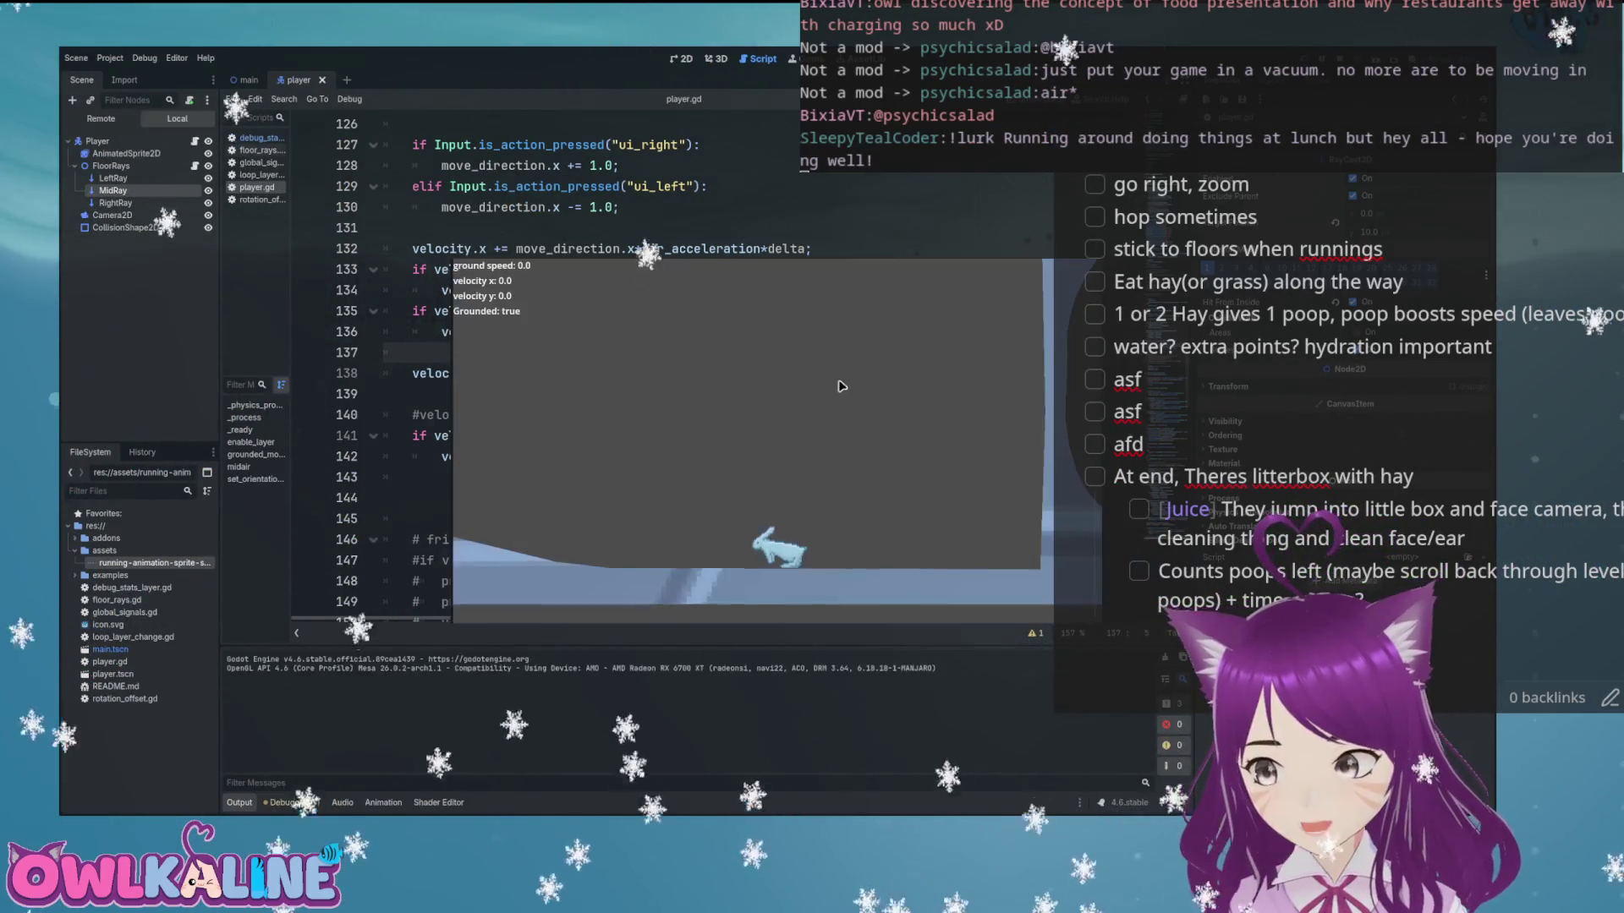
key(Left)
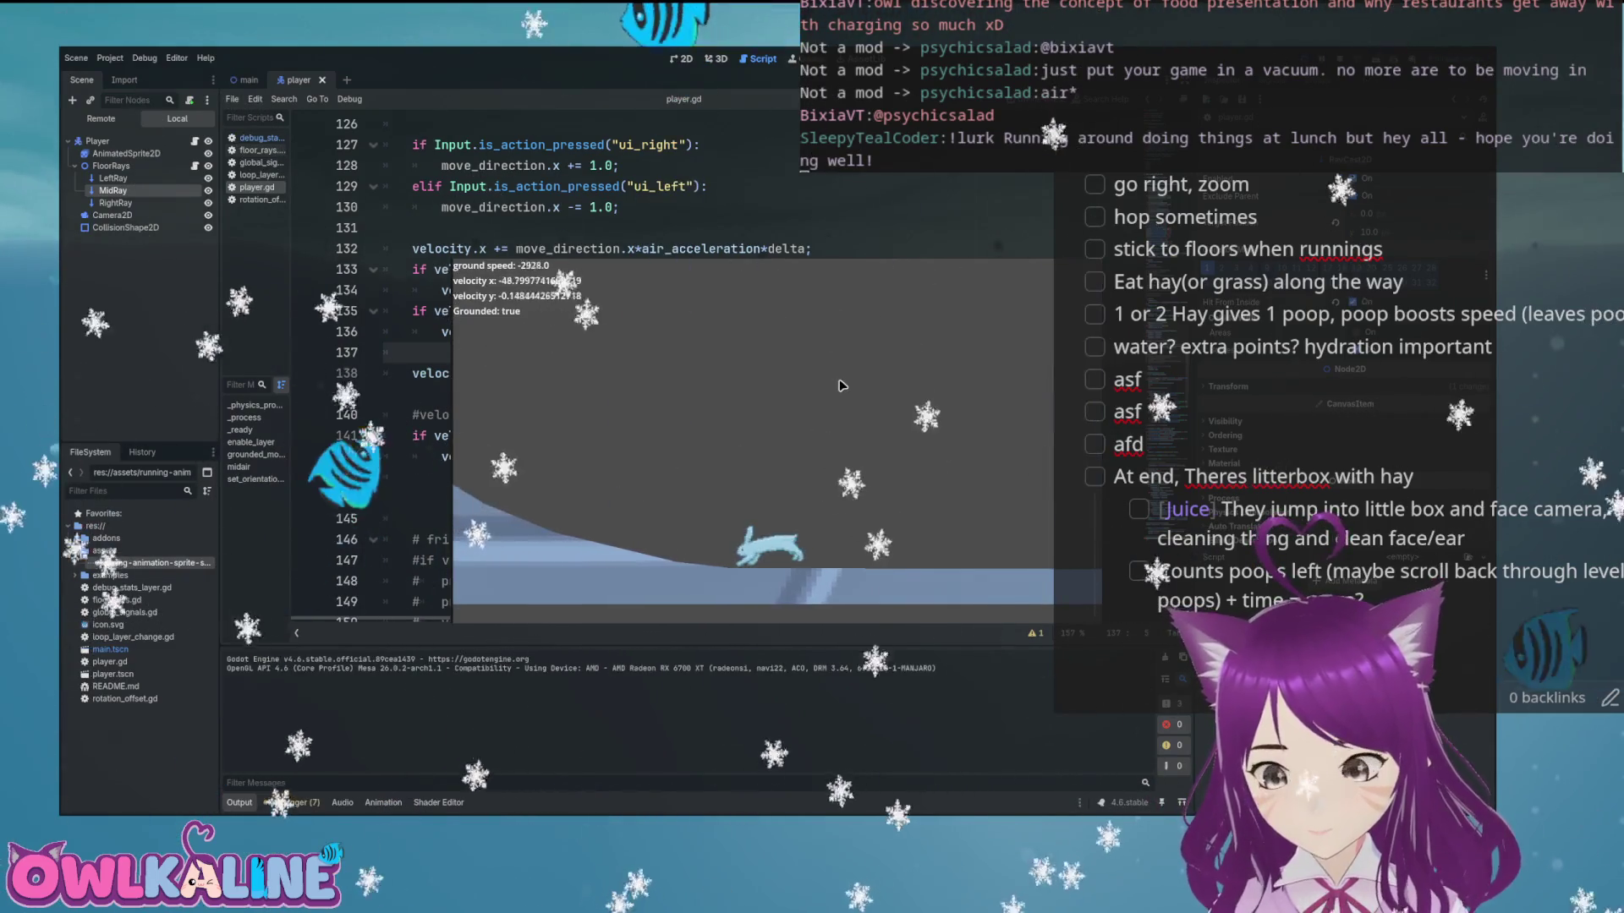
key(Left)
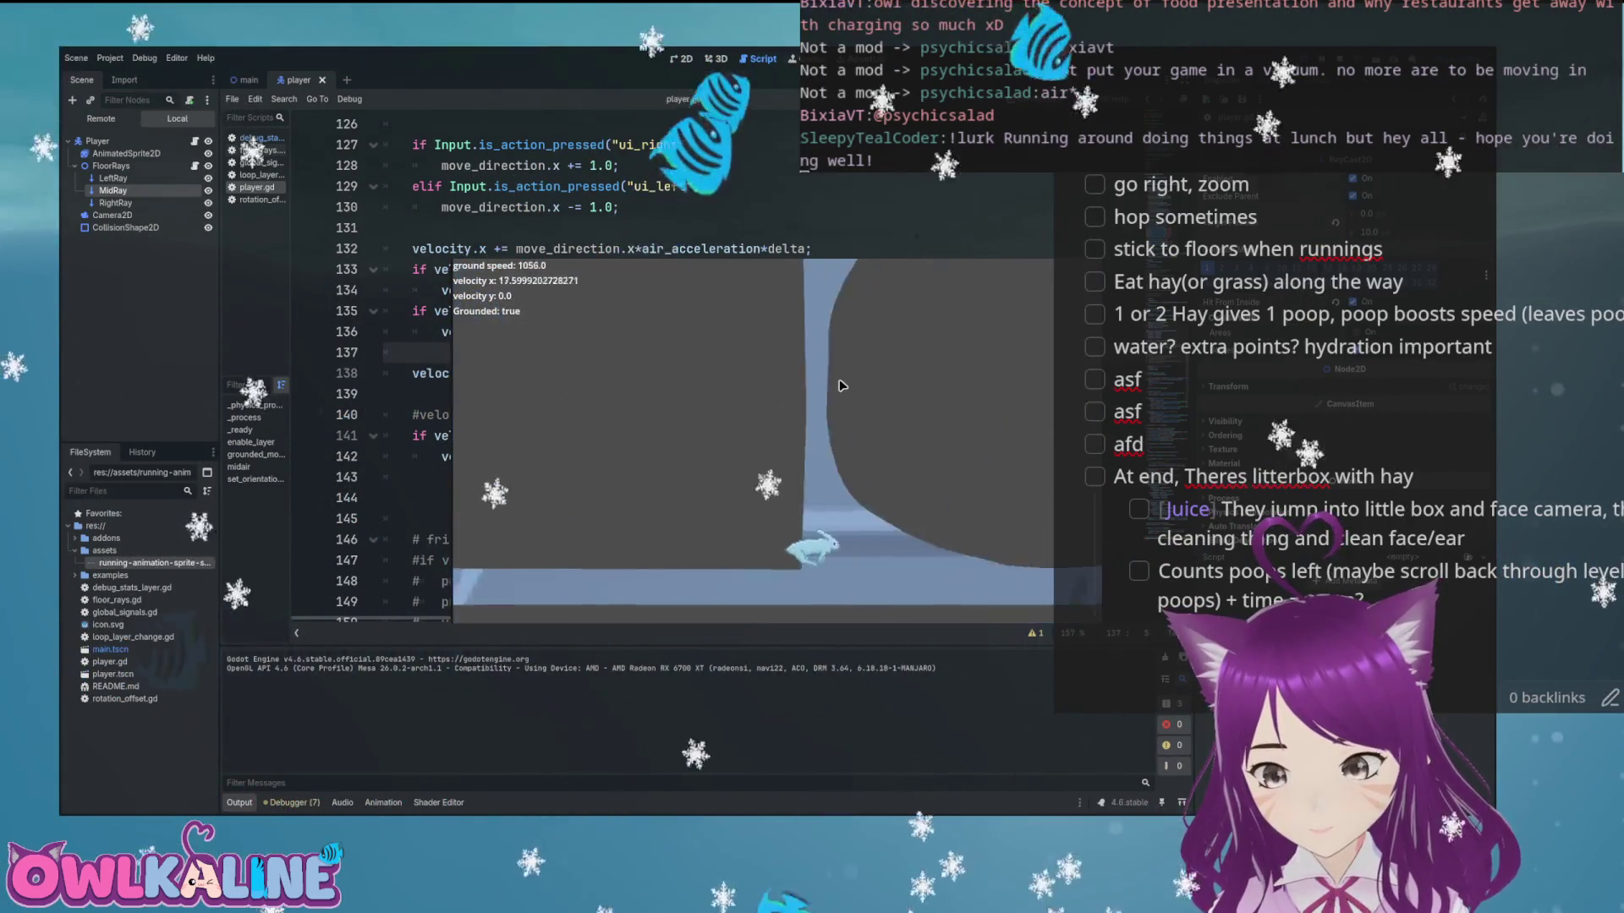
key(Left)
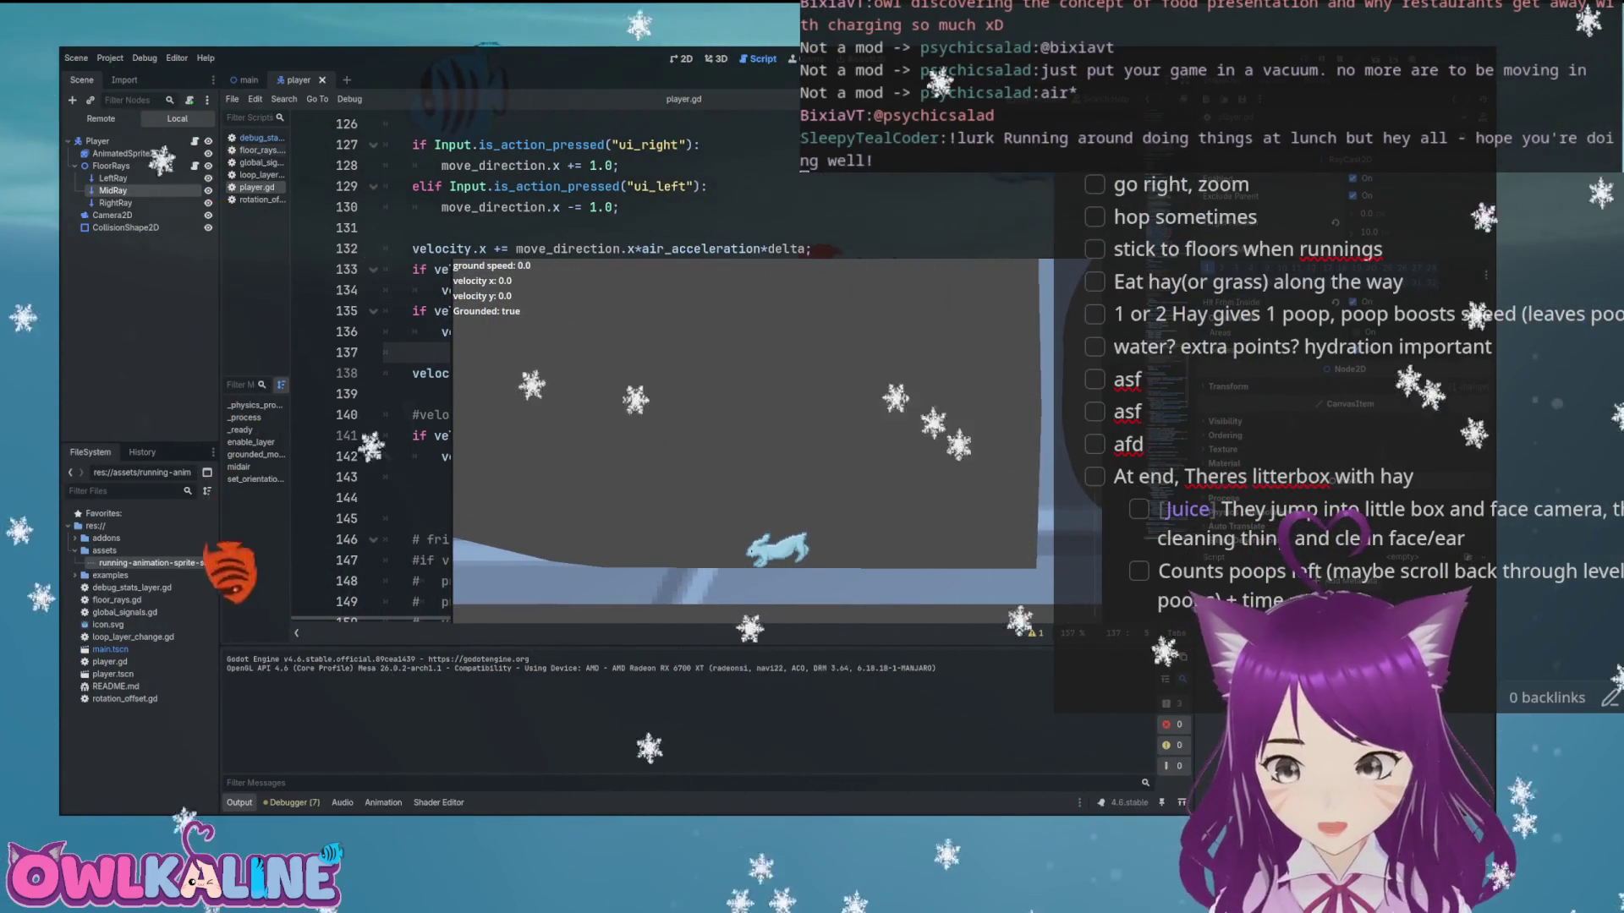
key(F8)
scroll(706, 303, up, 20)
scroll(706, 302, down, 3)
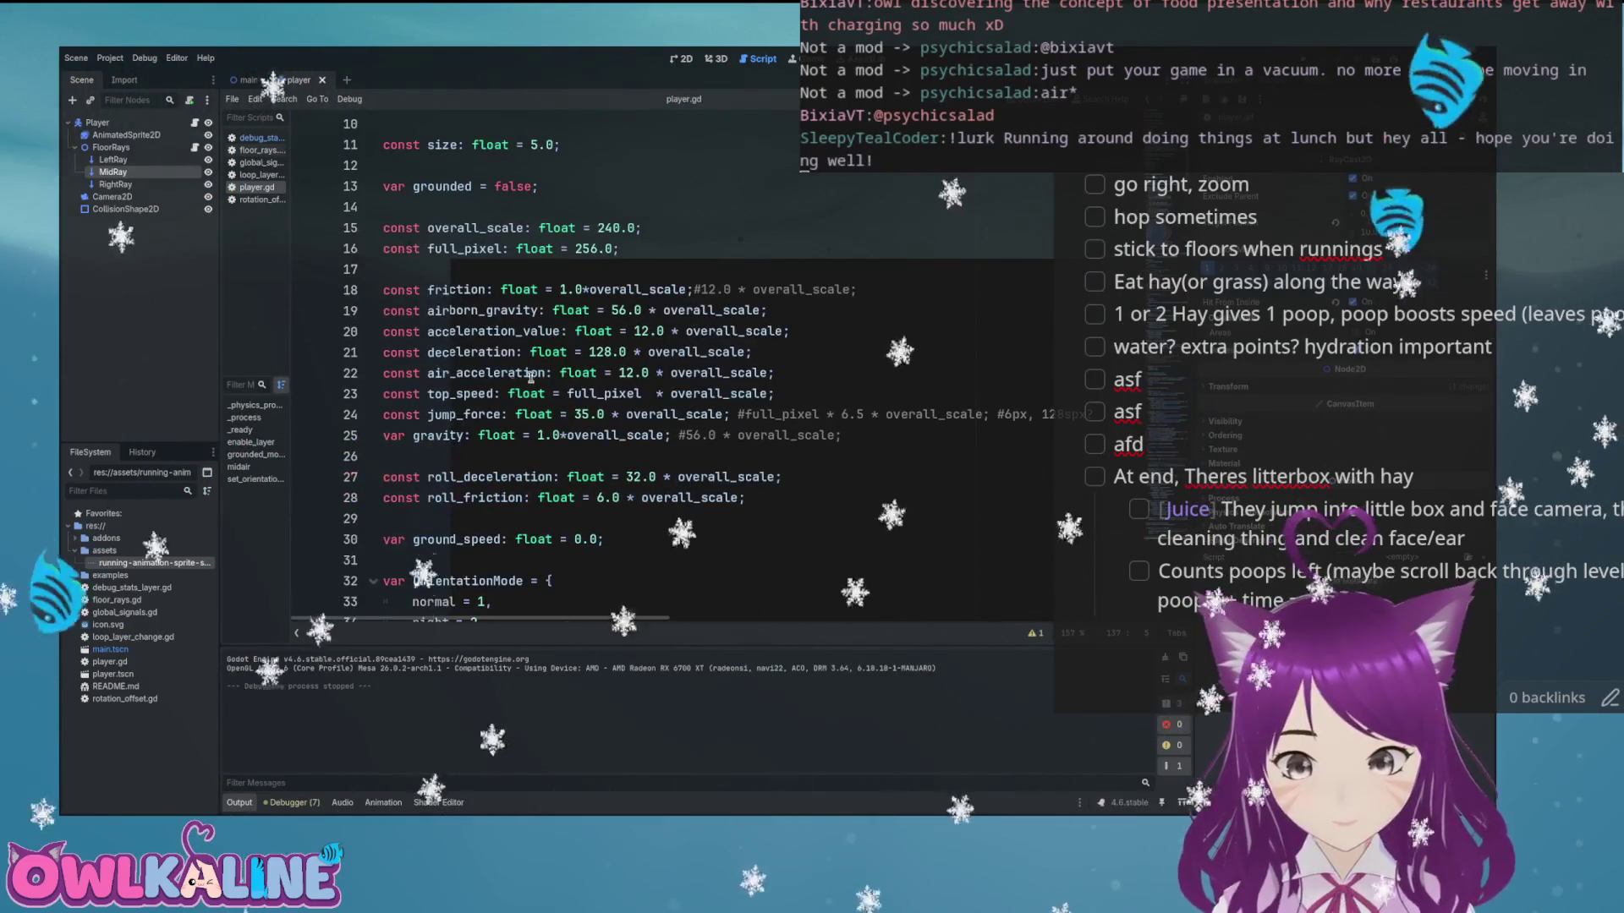
click(568, 413)
text(6)
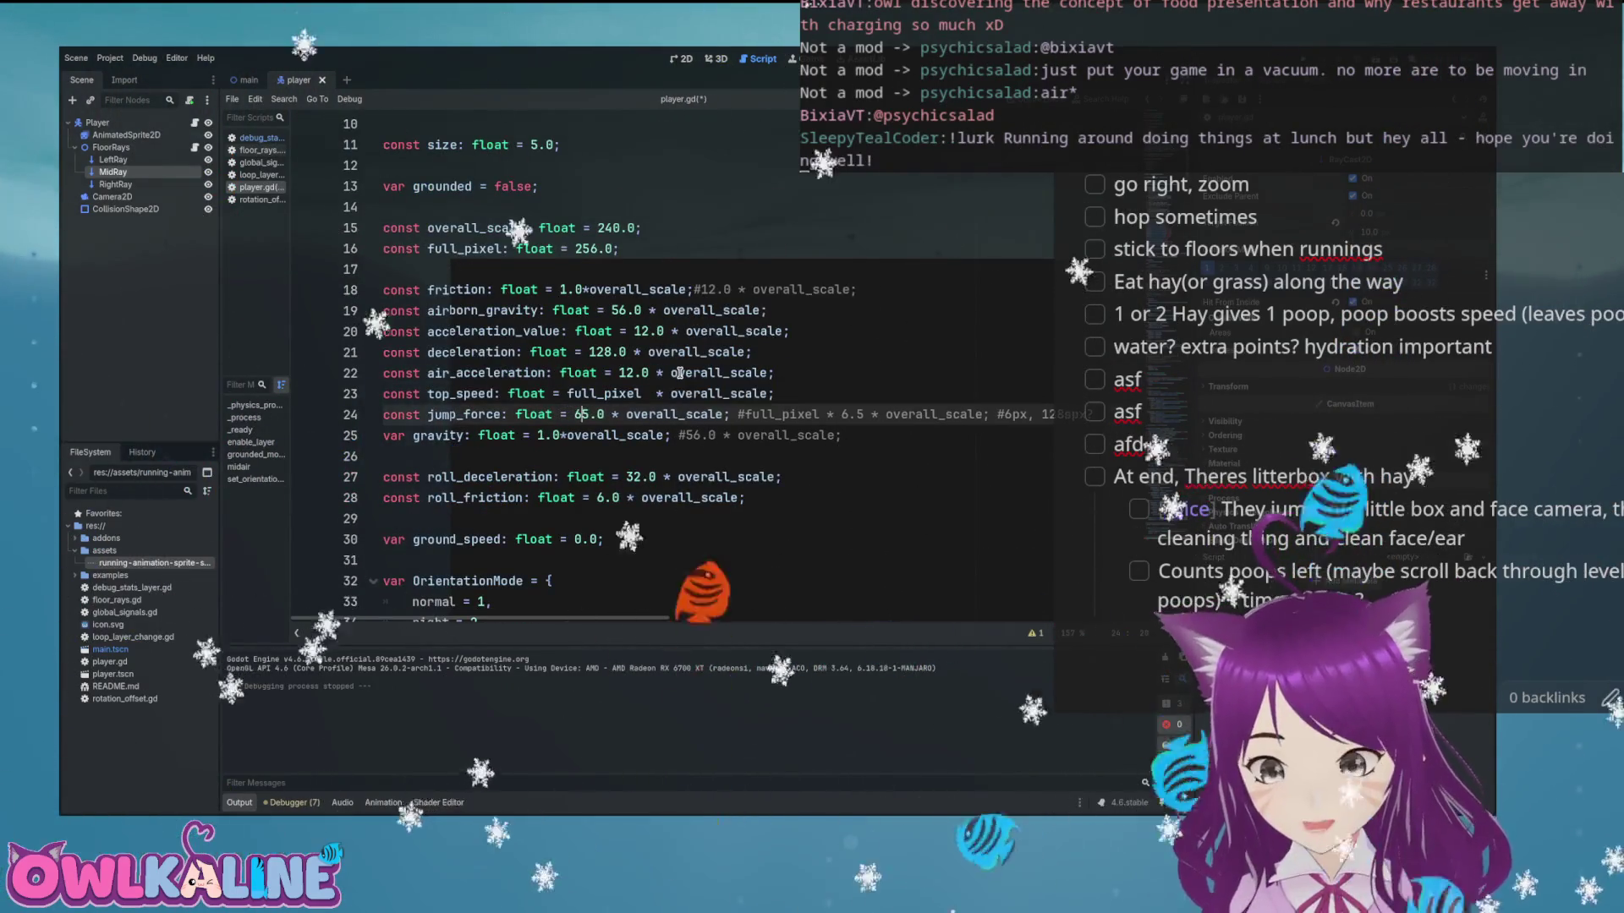
key(F5)
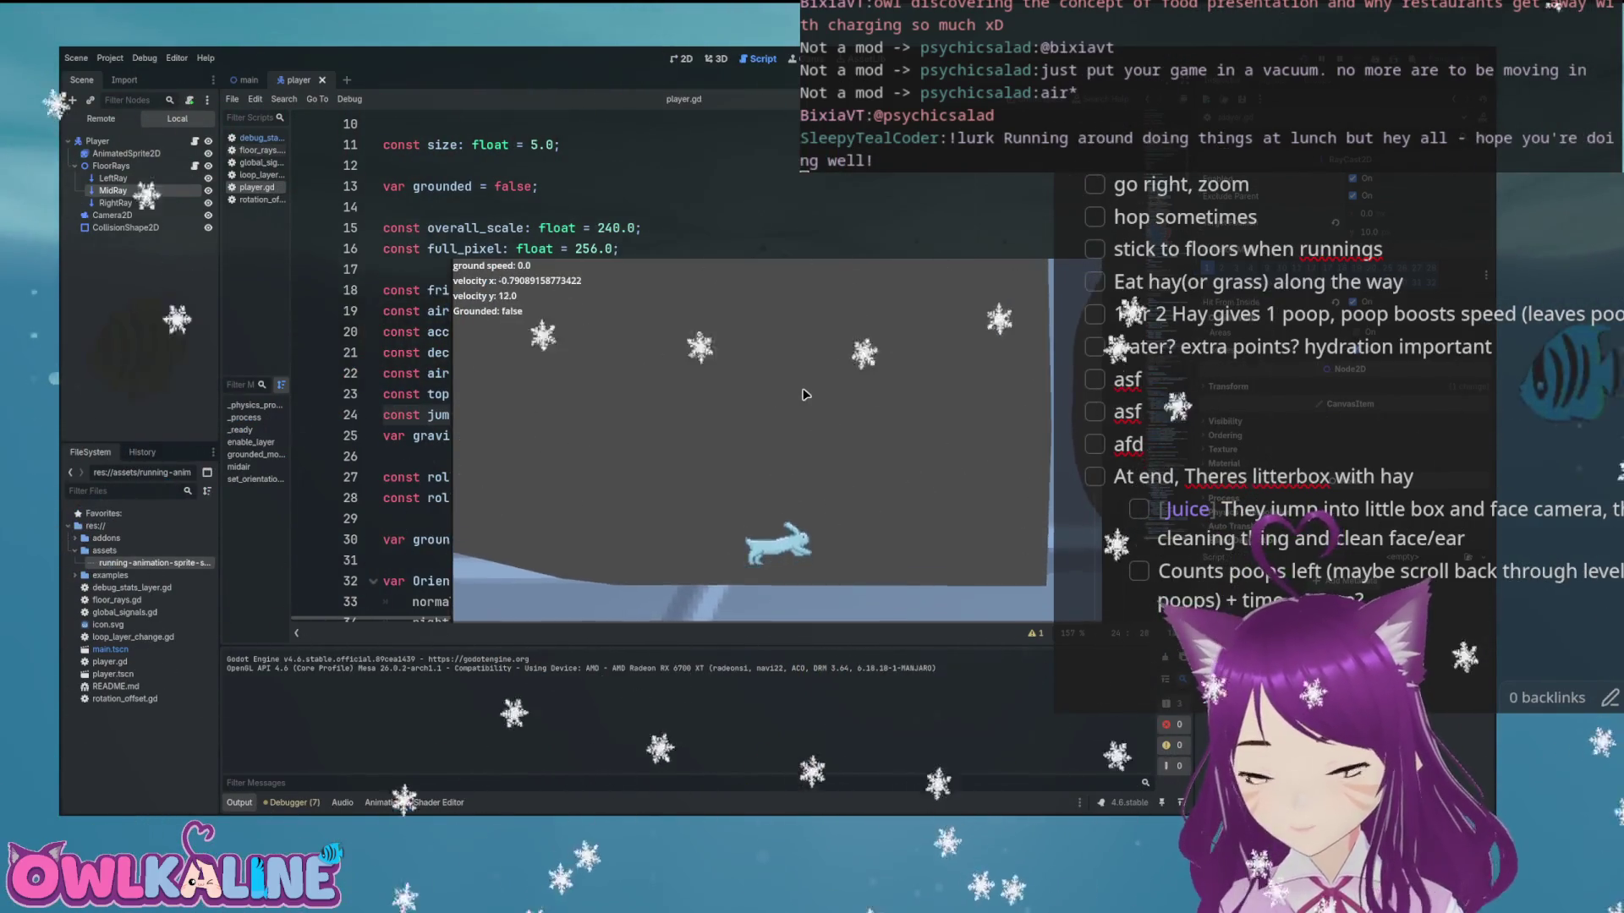
key(Right)
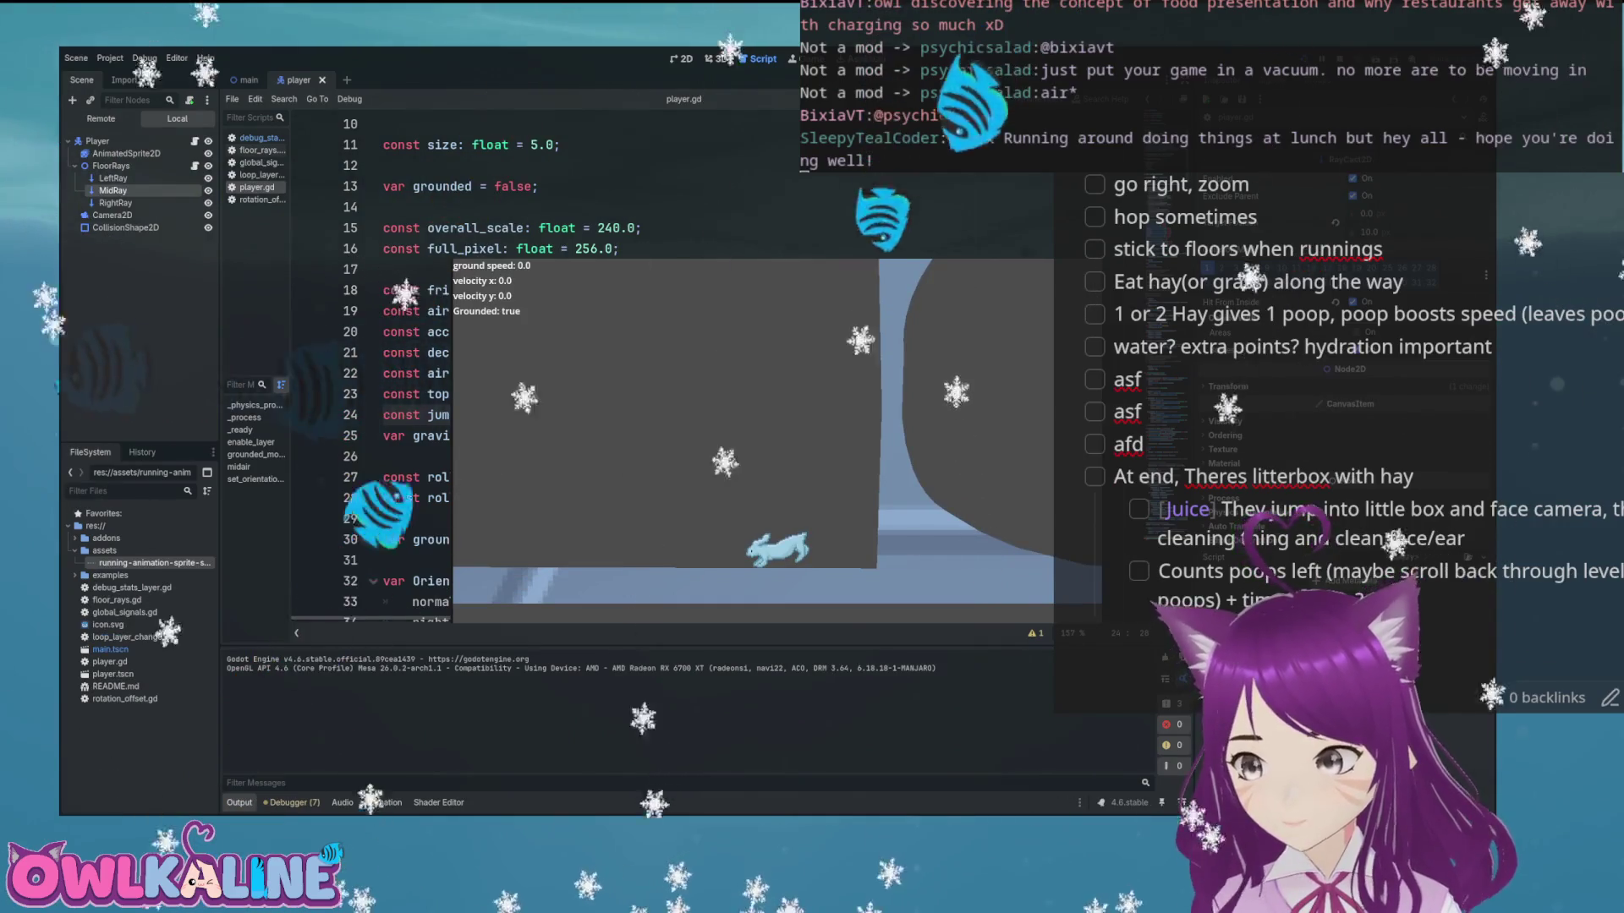
key(F8)
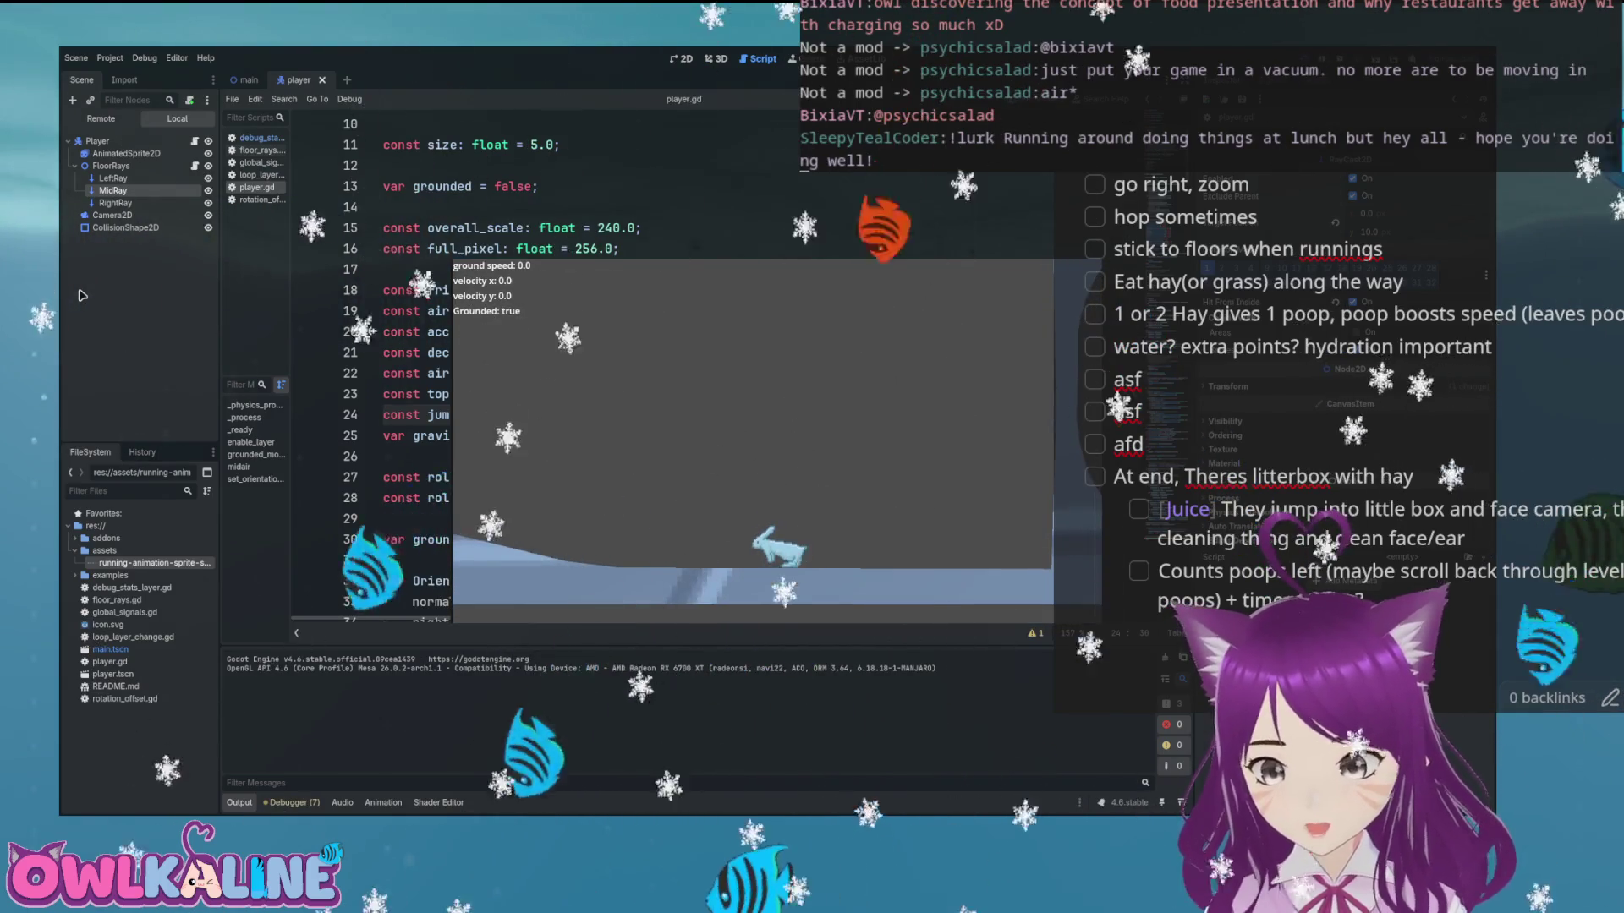
key(F8)
click(596, 413)
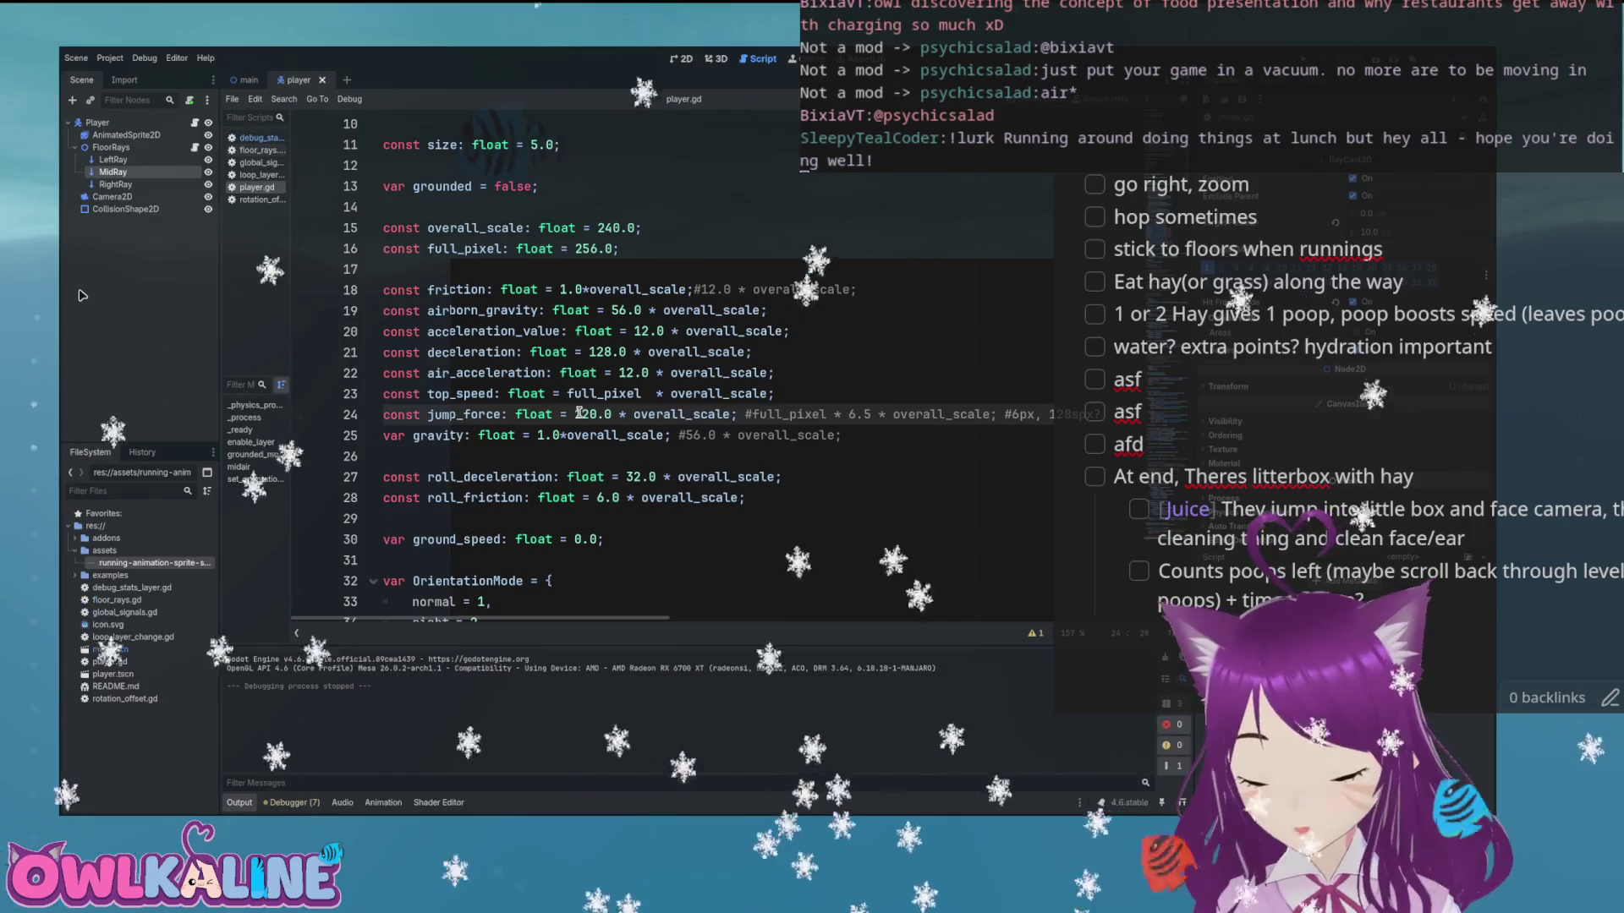
text(0)
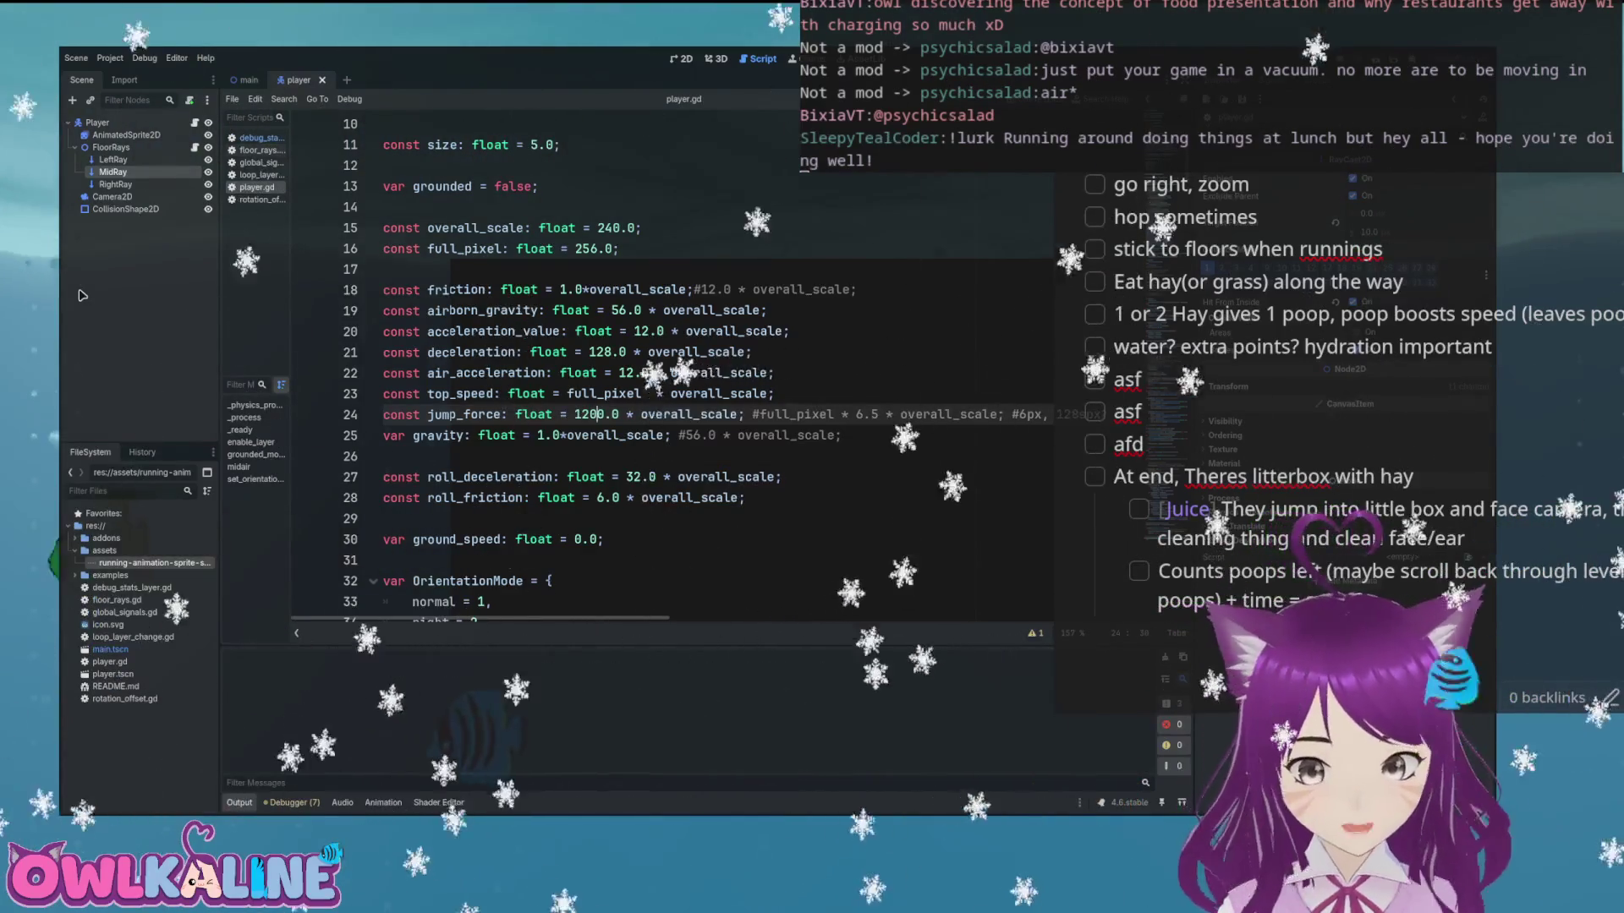
key(F5)
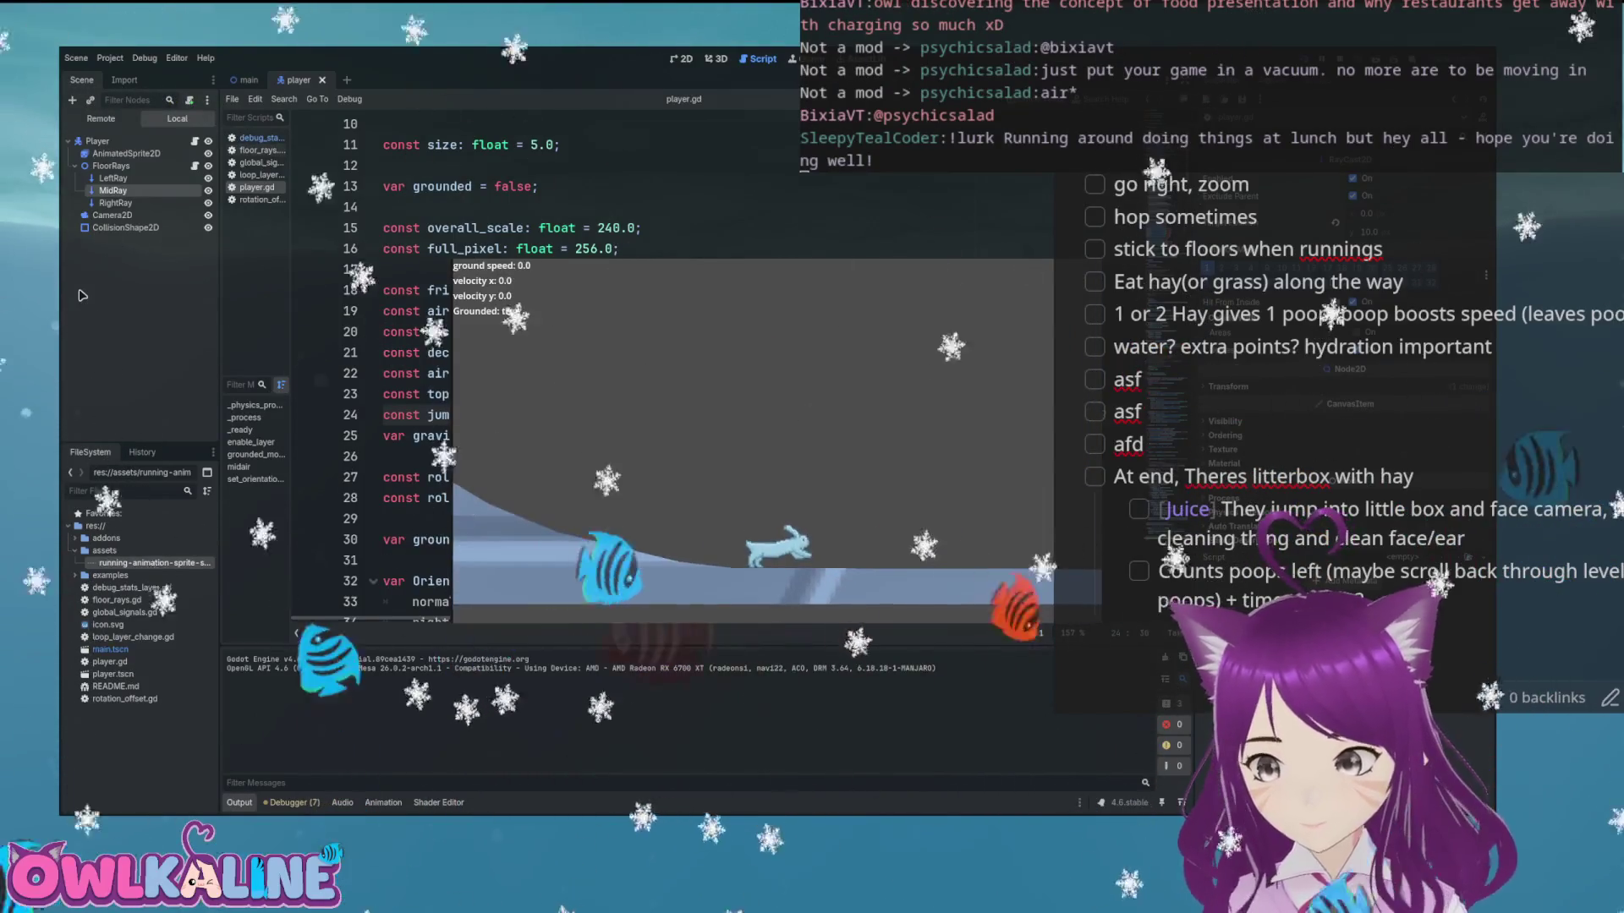
key(F8)
key(BackSpace)
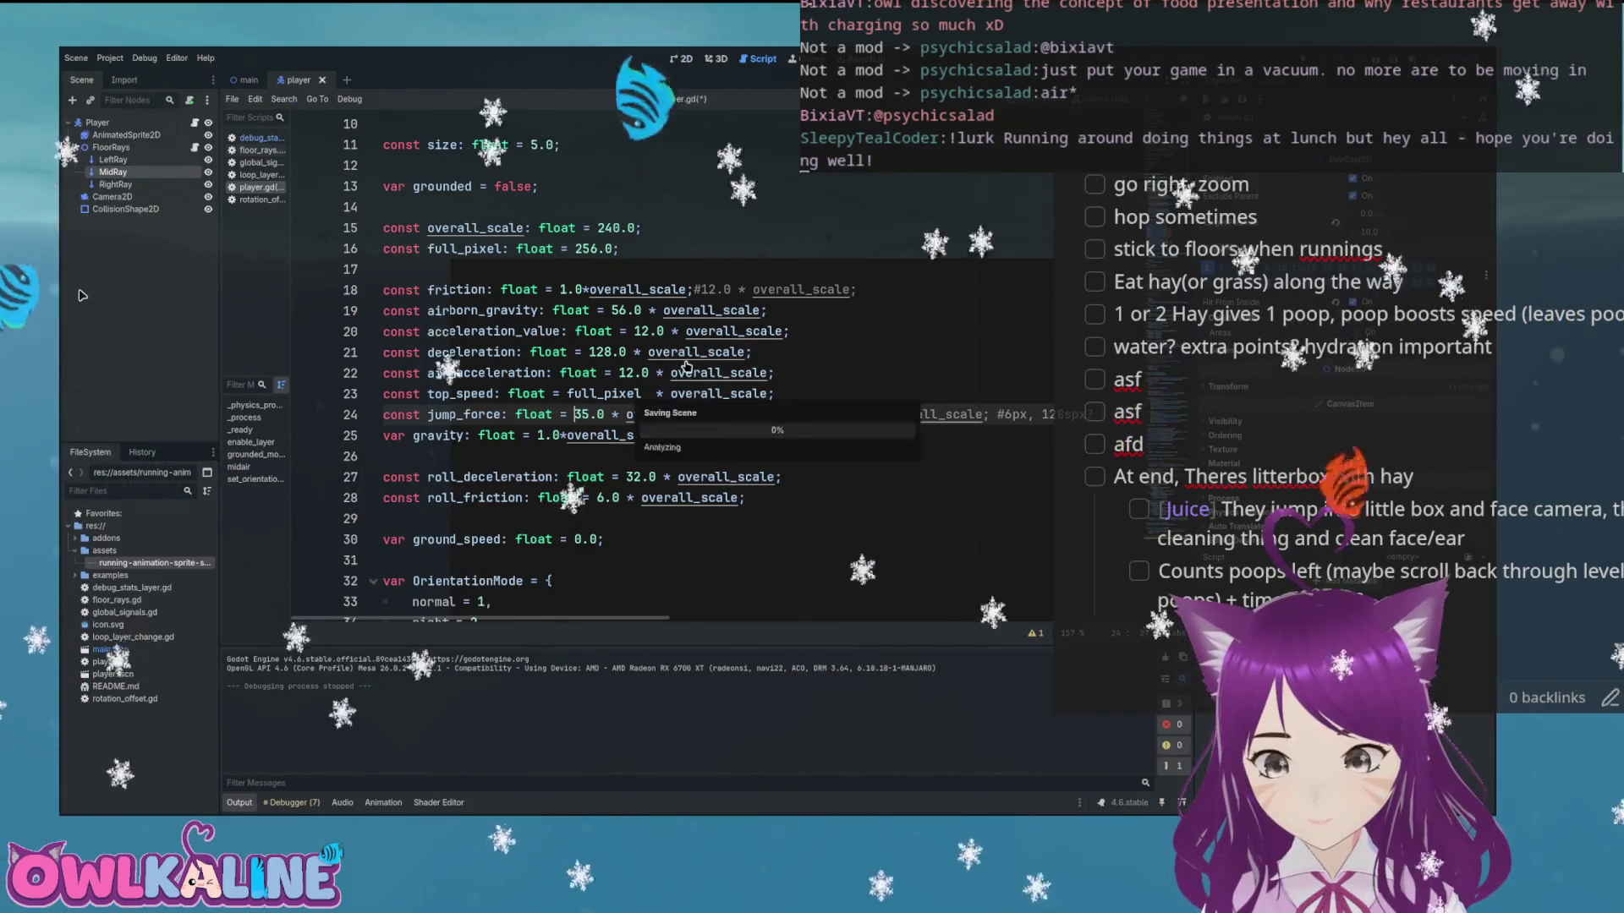
click(686, 394)
scroll(814, 390, down, 1)
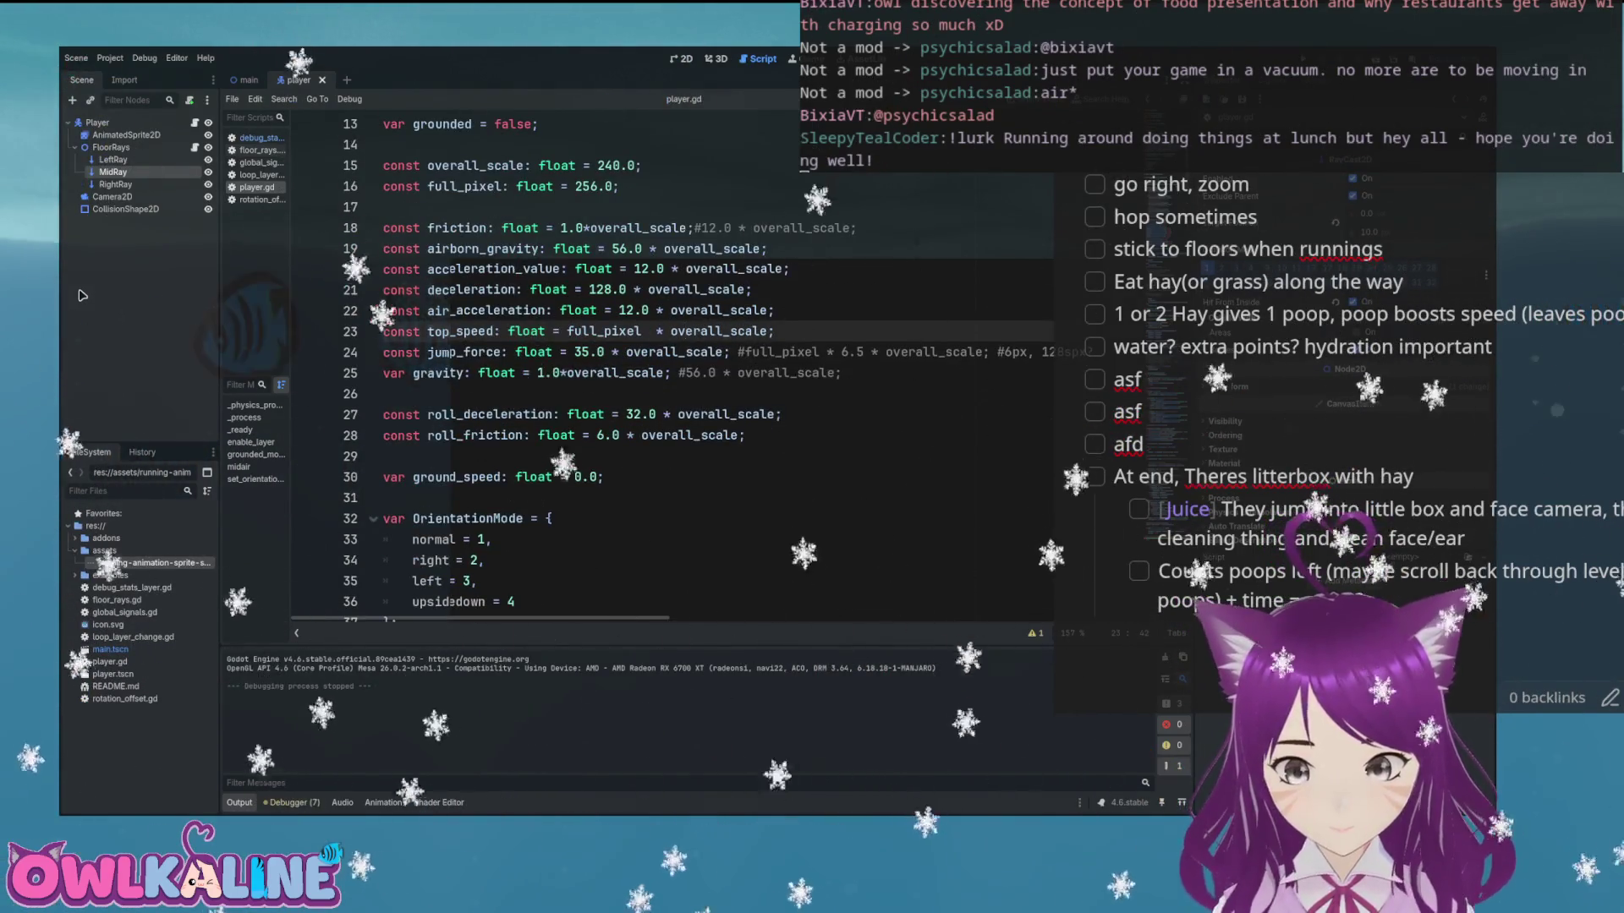
Scroll player.gd to bring func midair around line 118 into view
scroll(677, 364, down, 20)
scroll(677, 363, down, 10)
scroll(677, 364, up, 19)
scroll(677, 363, up, 10)
scroll(676, 364, up, 2)
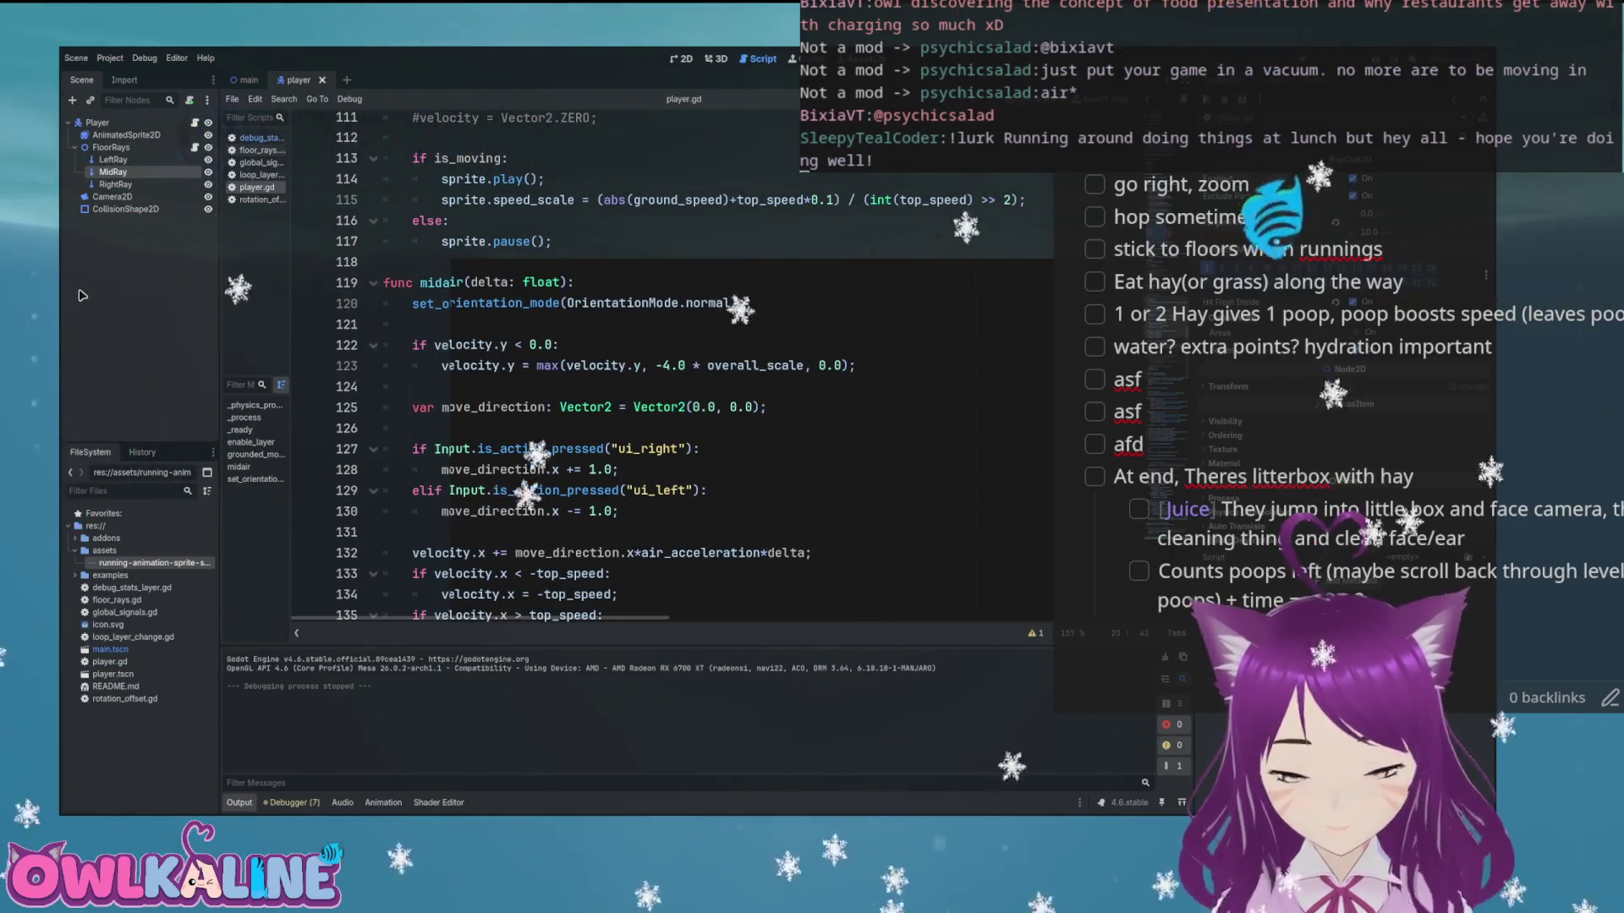
scroll(677, 363, down, 2)
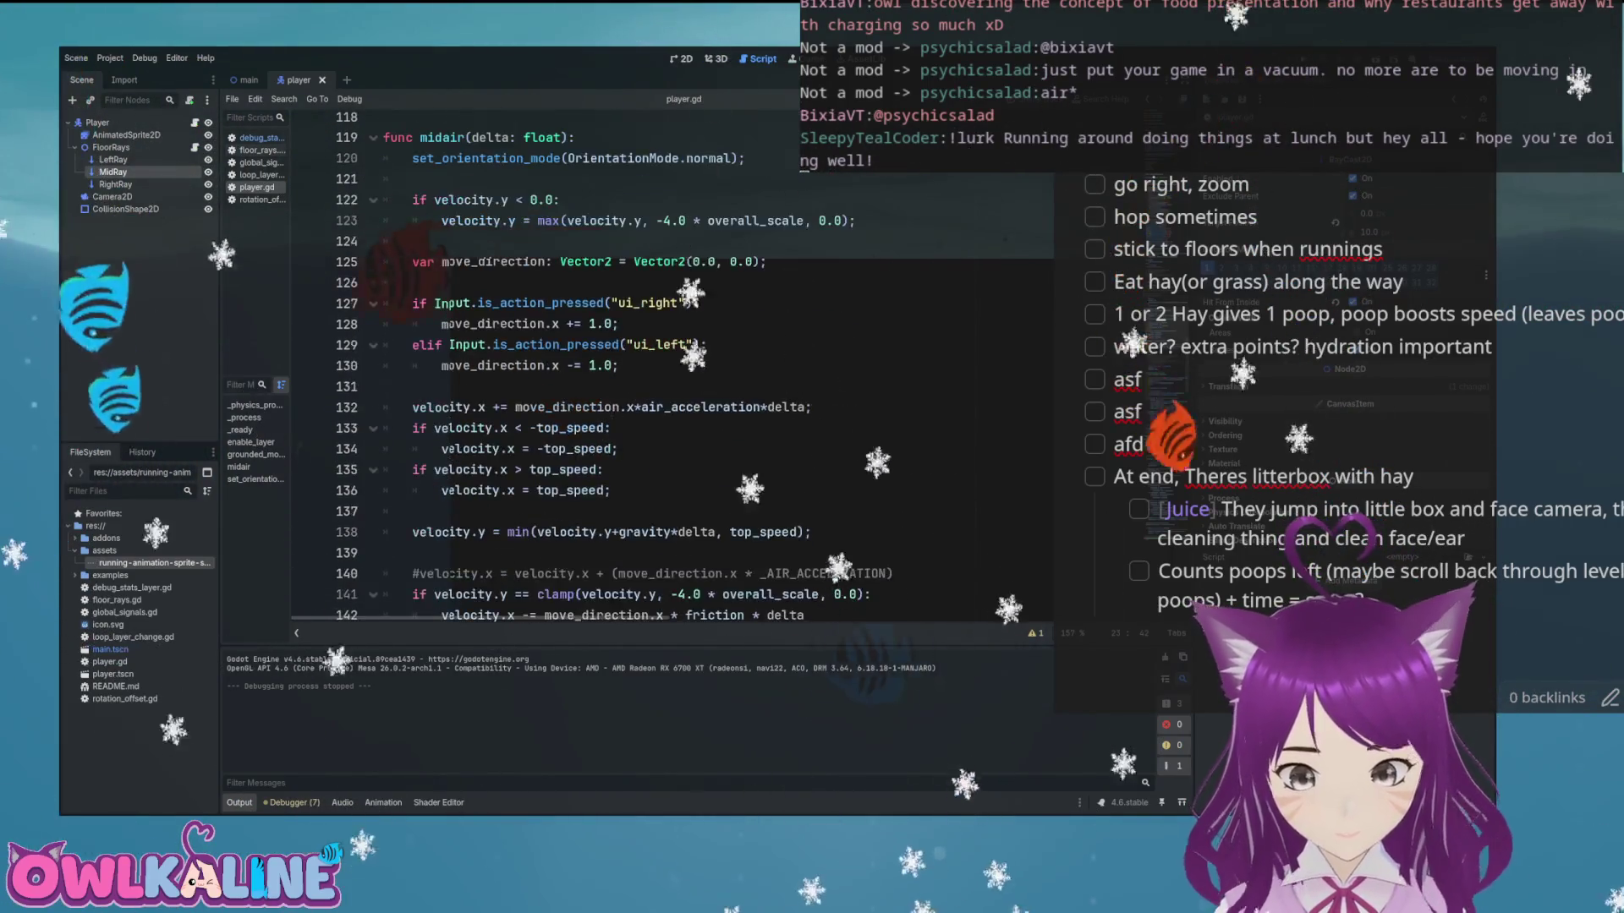
scroll(1049, 362, down, 2)
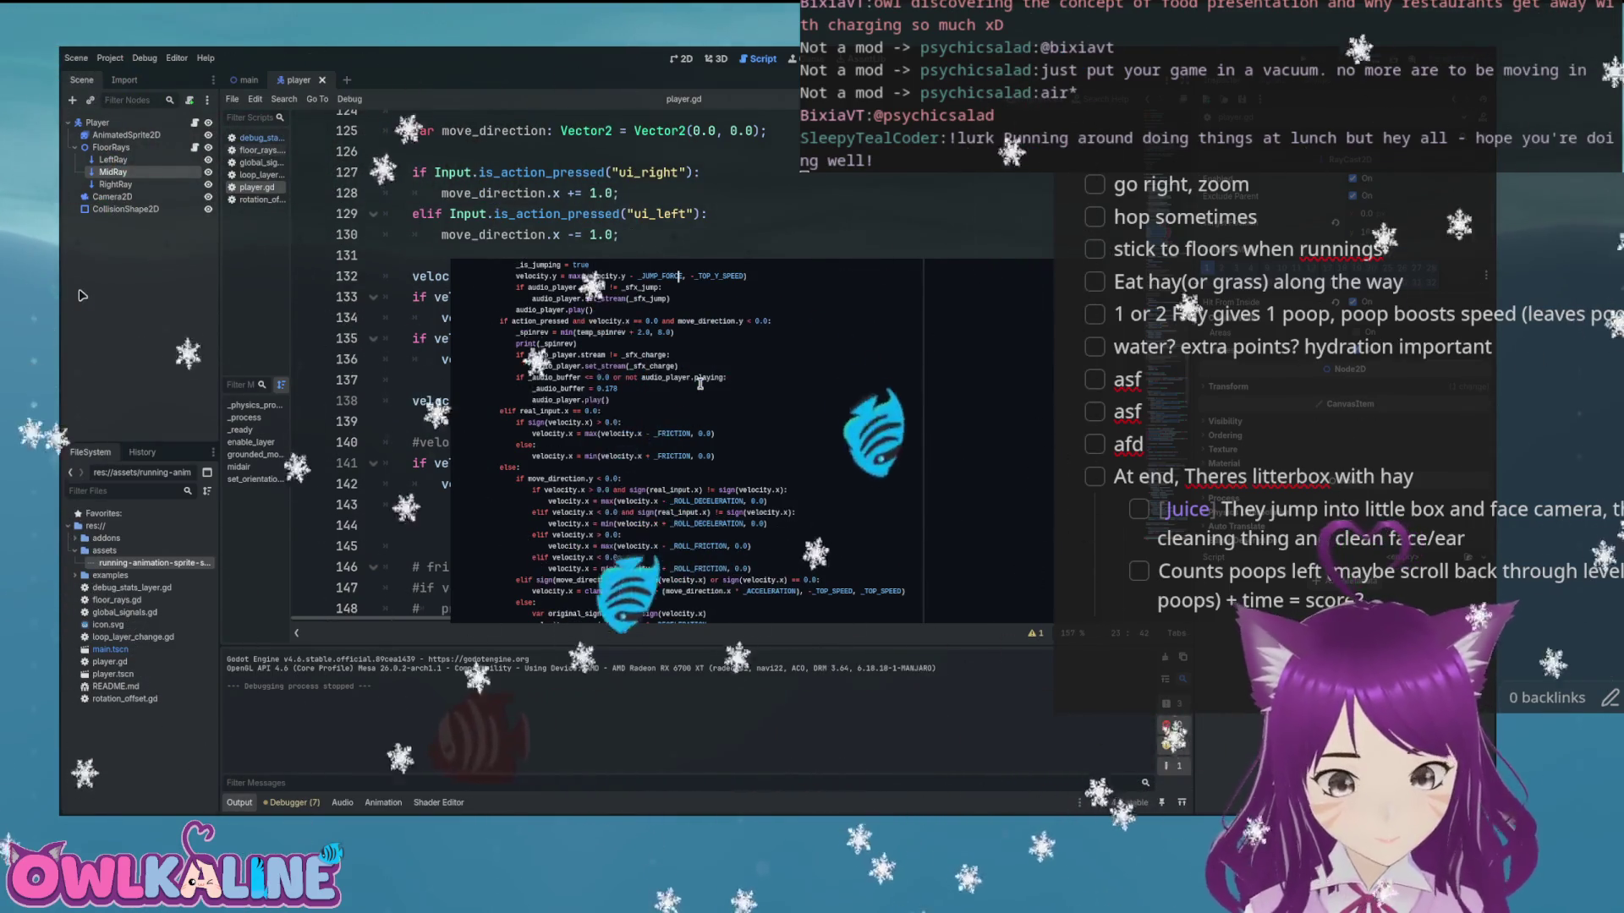
Scroll the reference window to the guide's Objects section and Variables table
scroll(700, 383, down, 2)
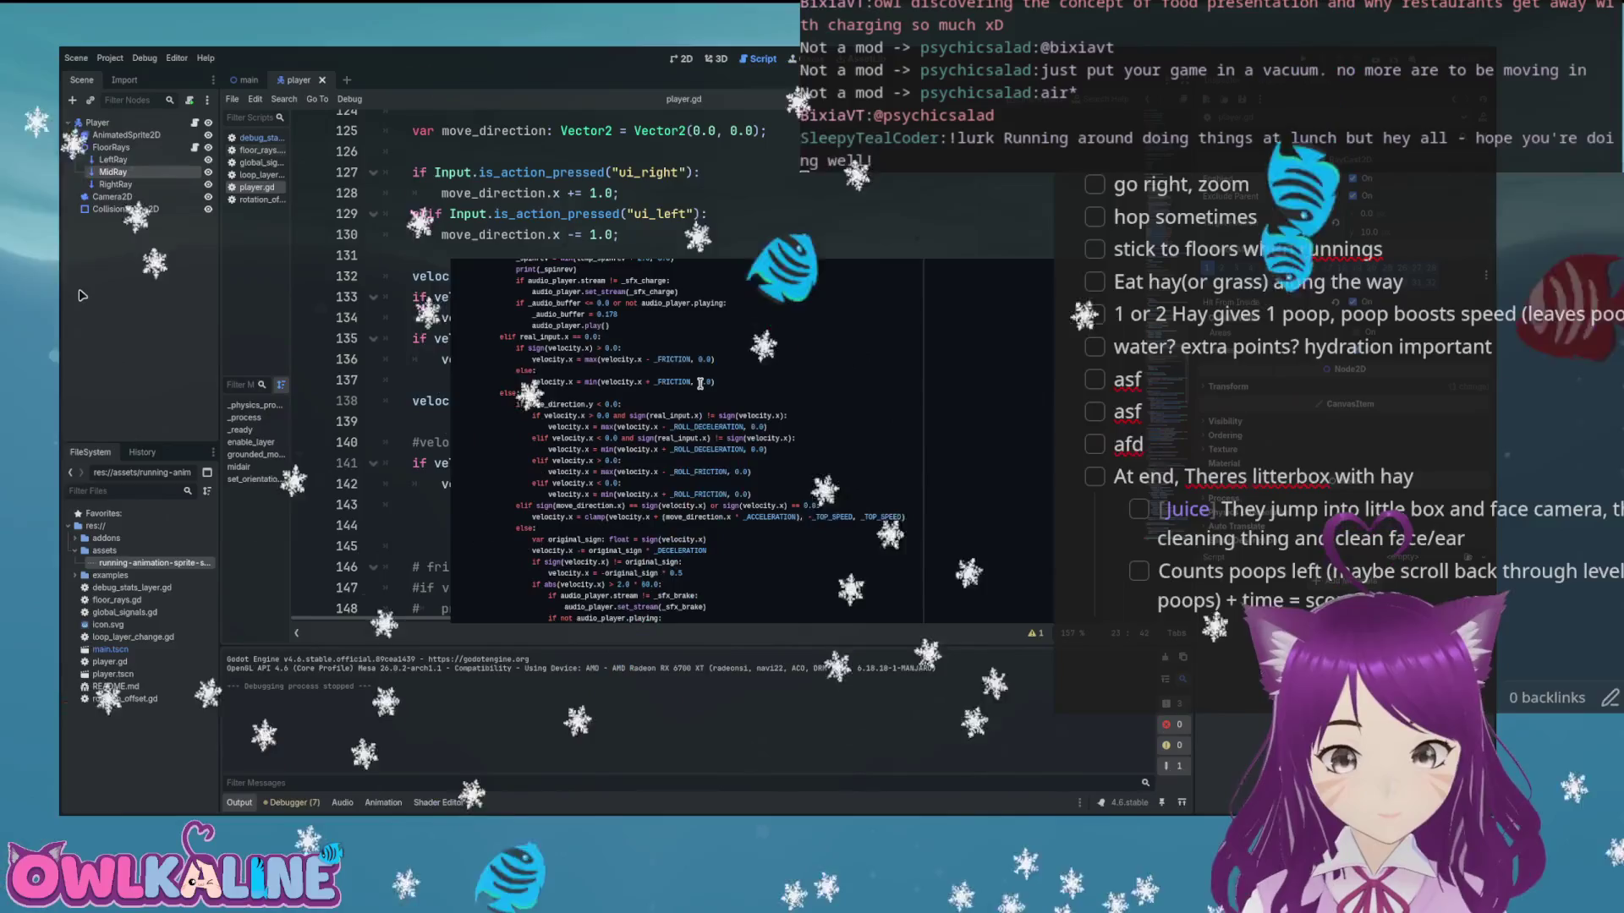
scroll(700, 383, down, 2)
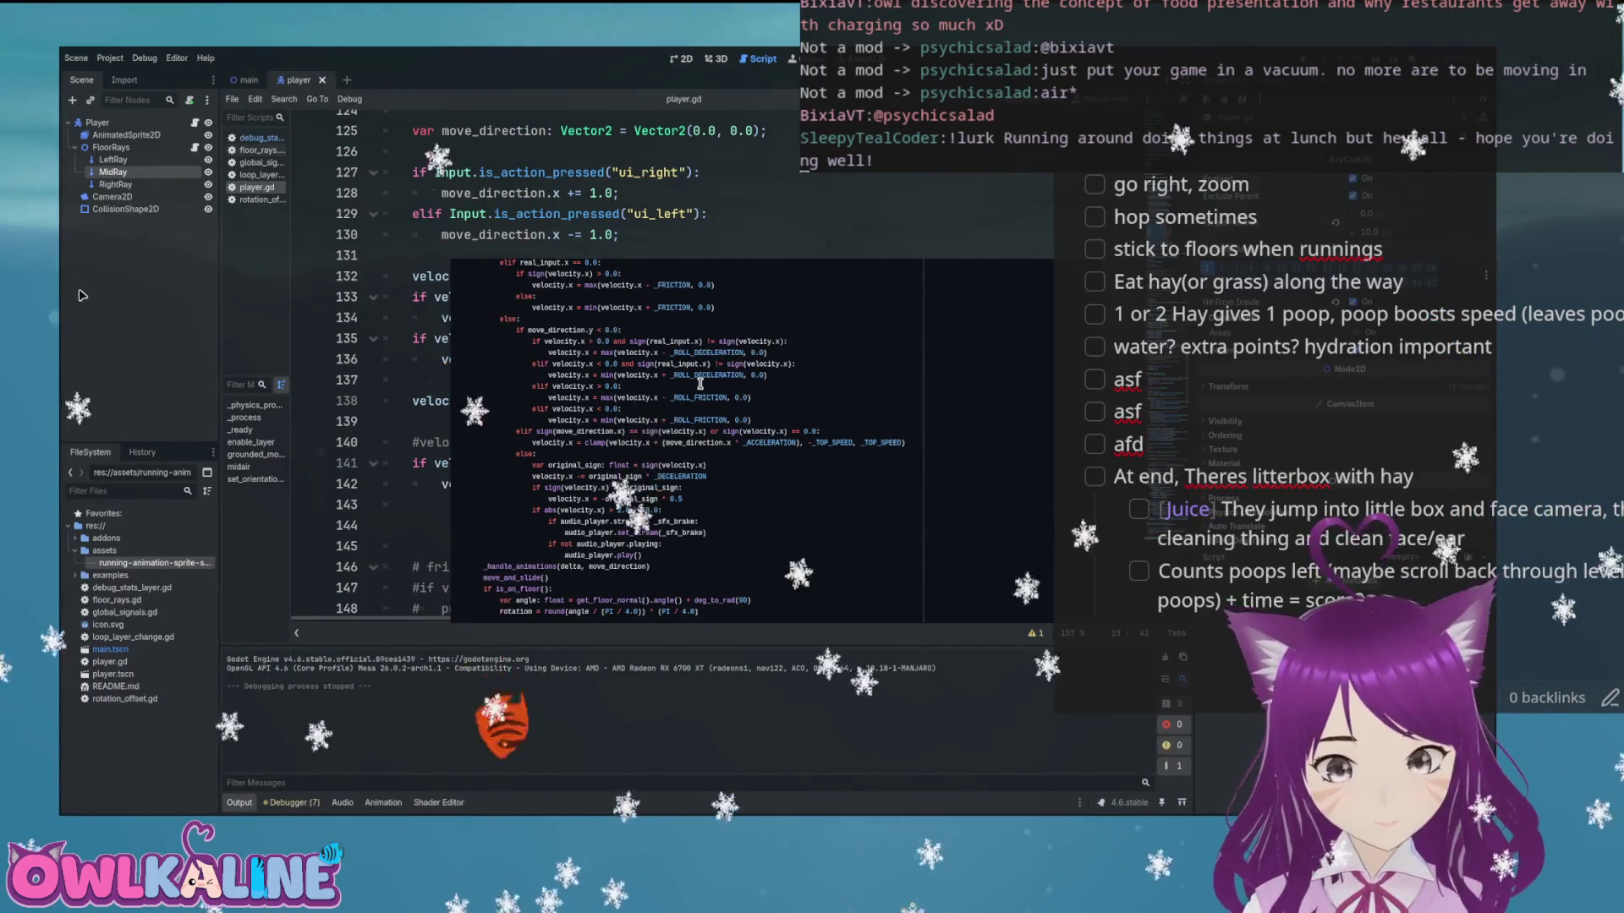
scroll(701, 383, up, 10)
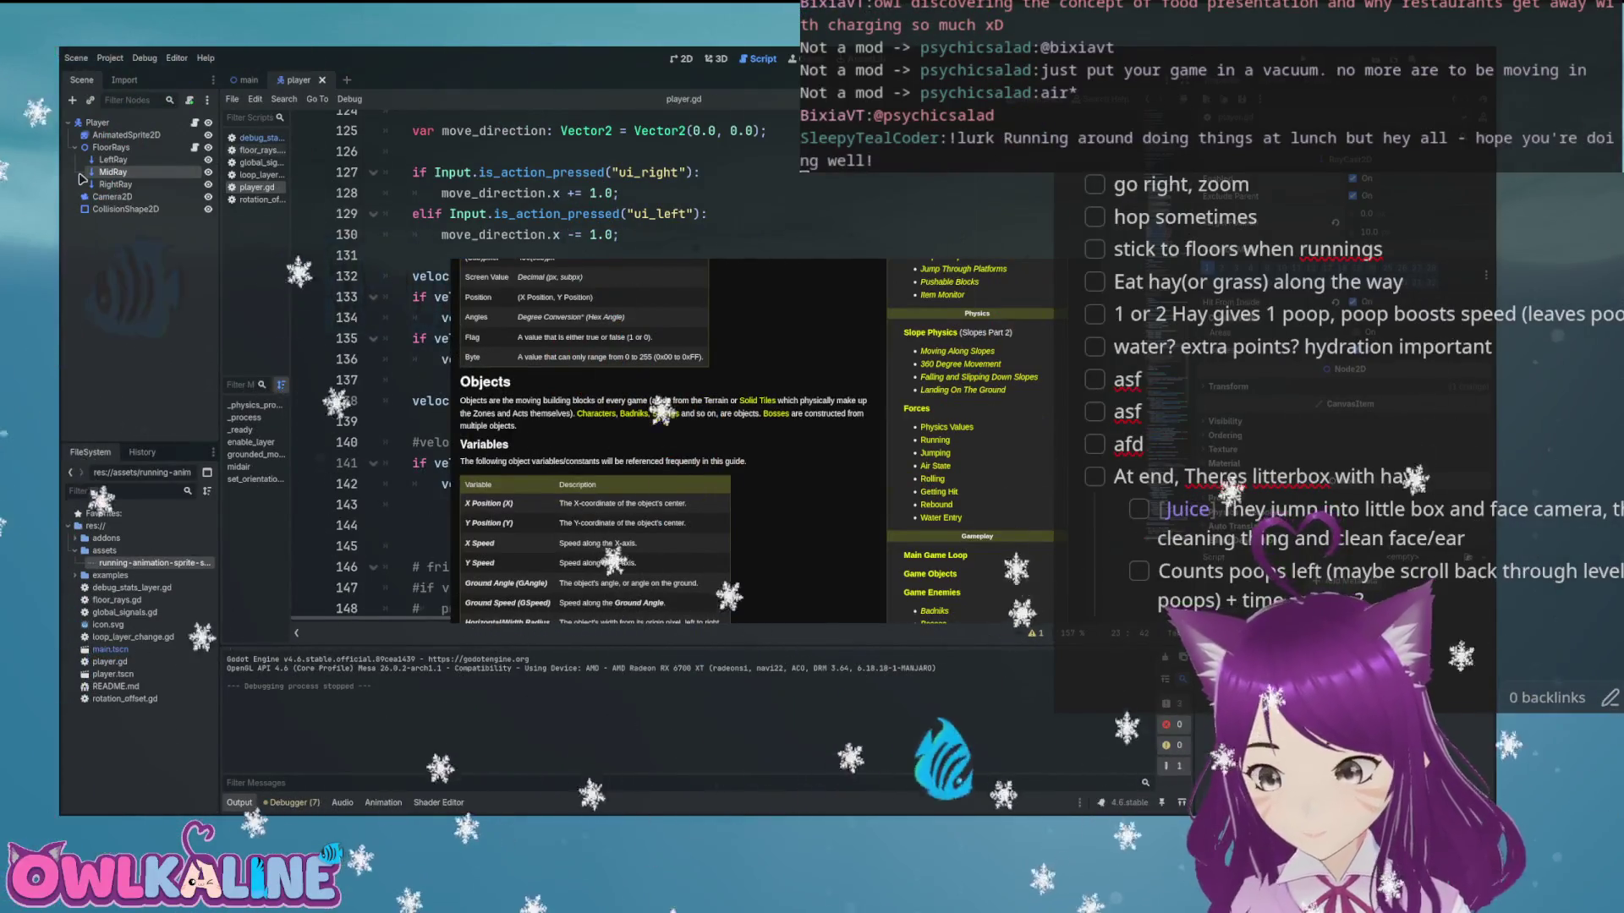
Scroll through the guide's Objects, Variables and Angles sections
scroll(768, 485, down, 3)
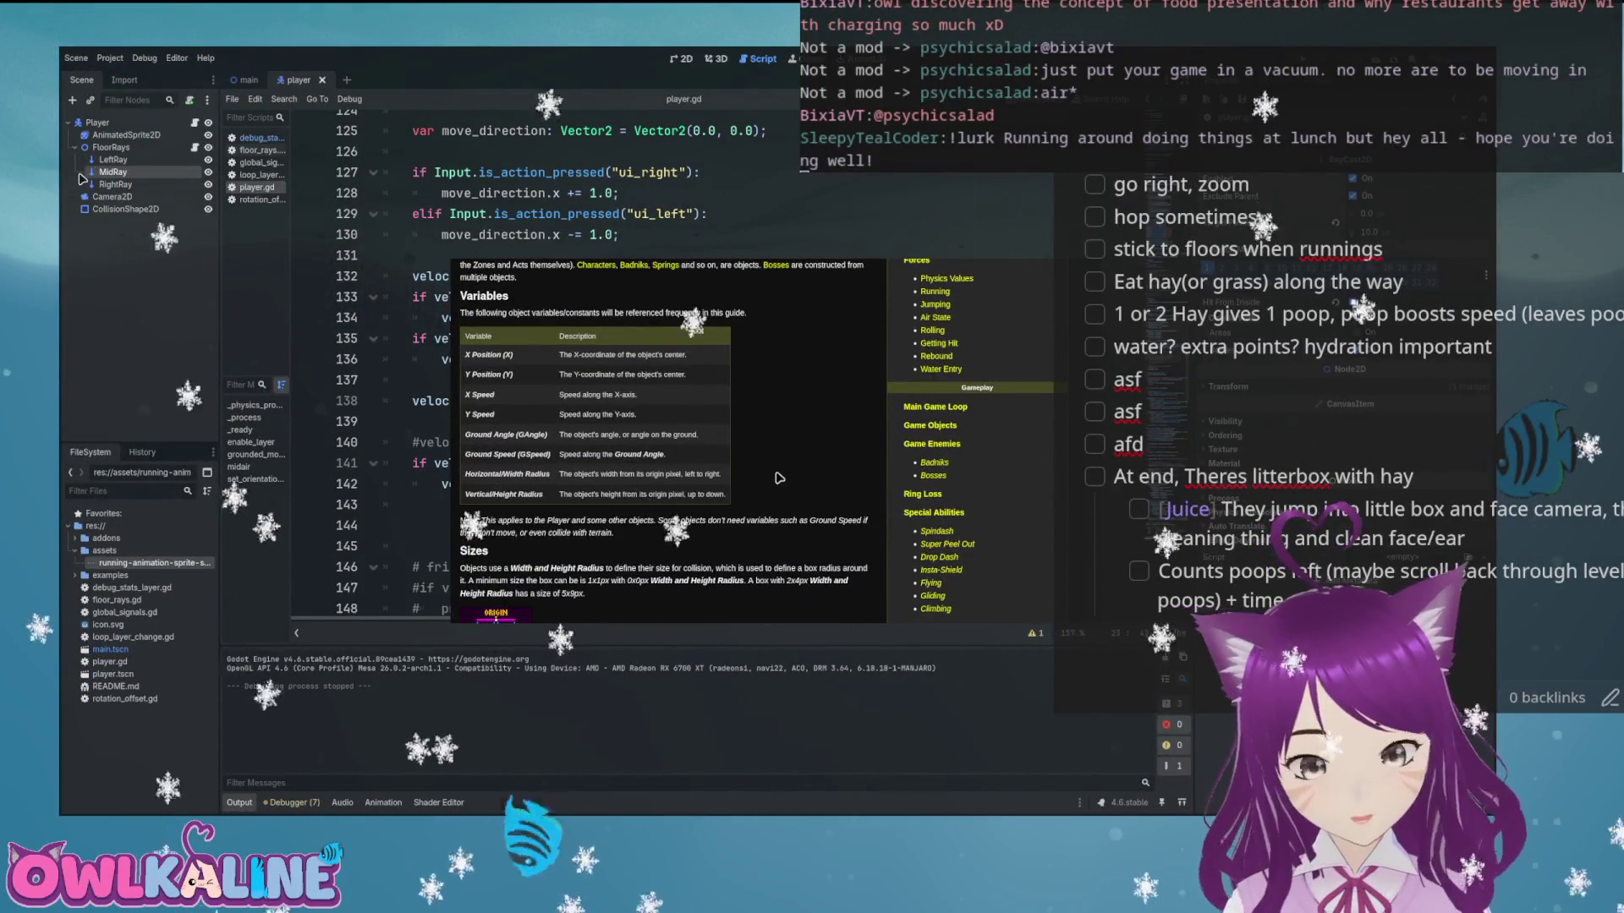
scroll(779, 478, down, 3)
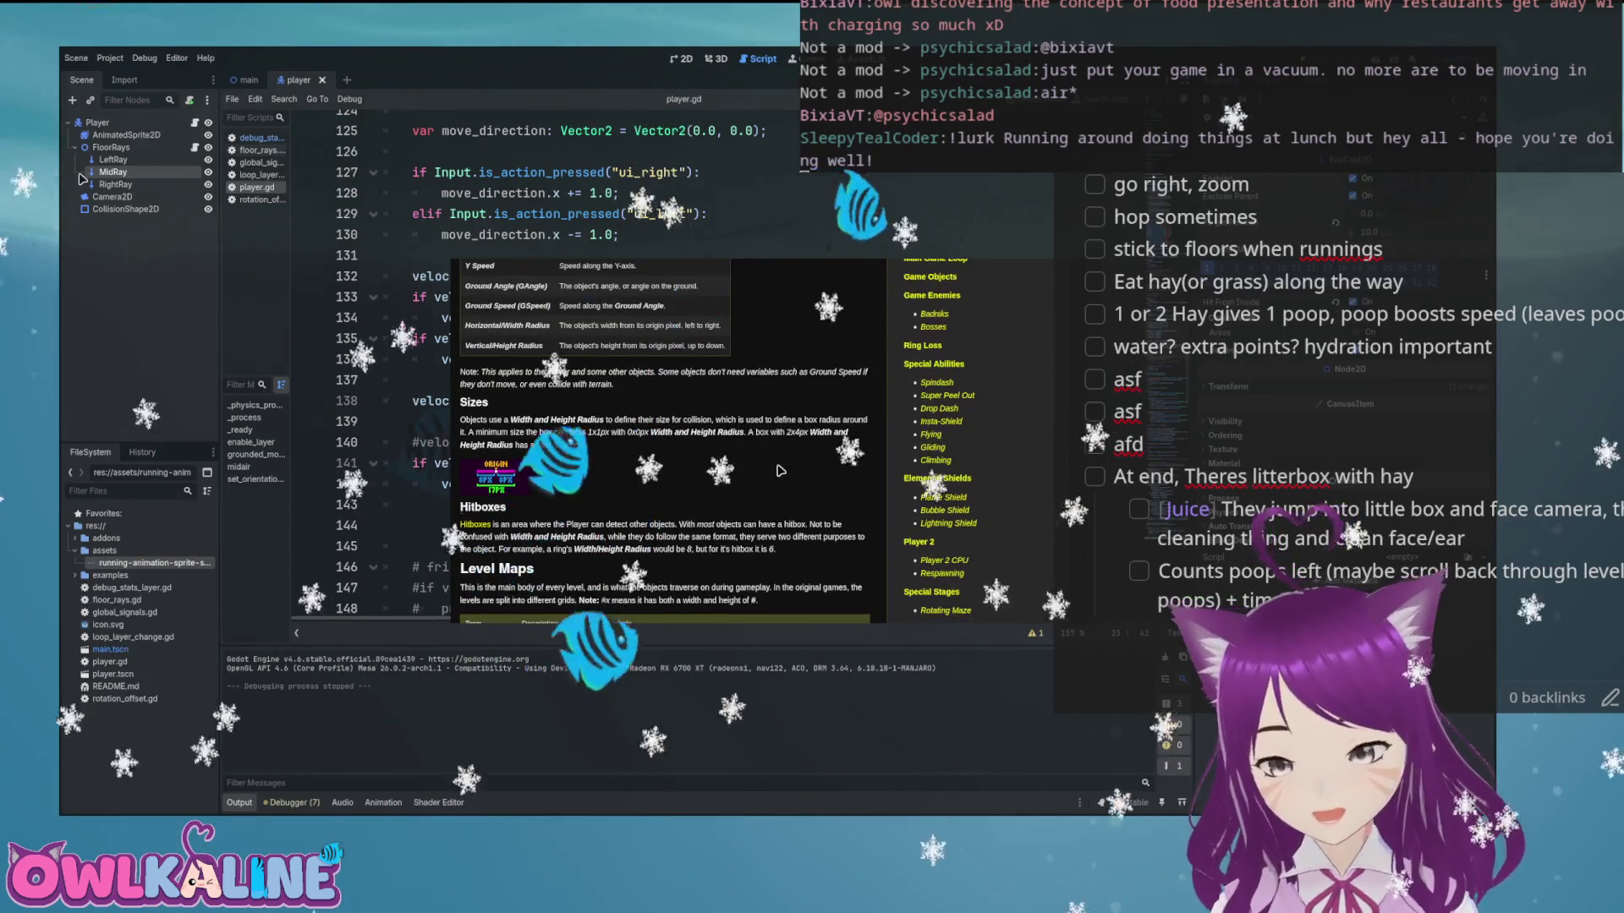
scroll(787, 472, up, 6)
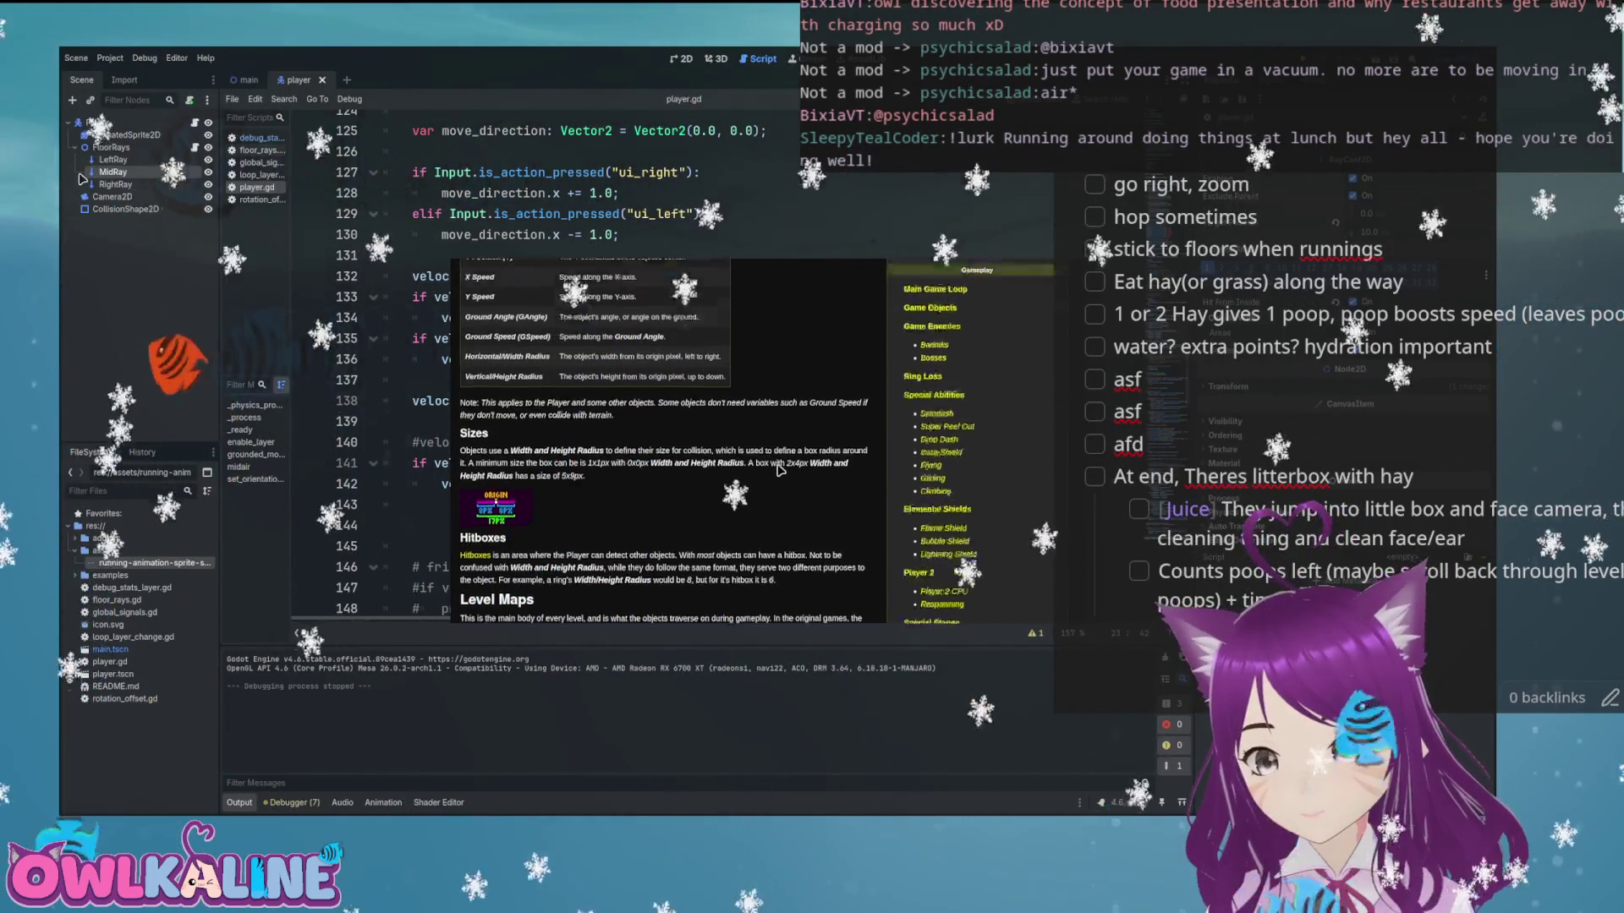
scroll(796, 473, up, 5)
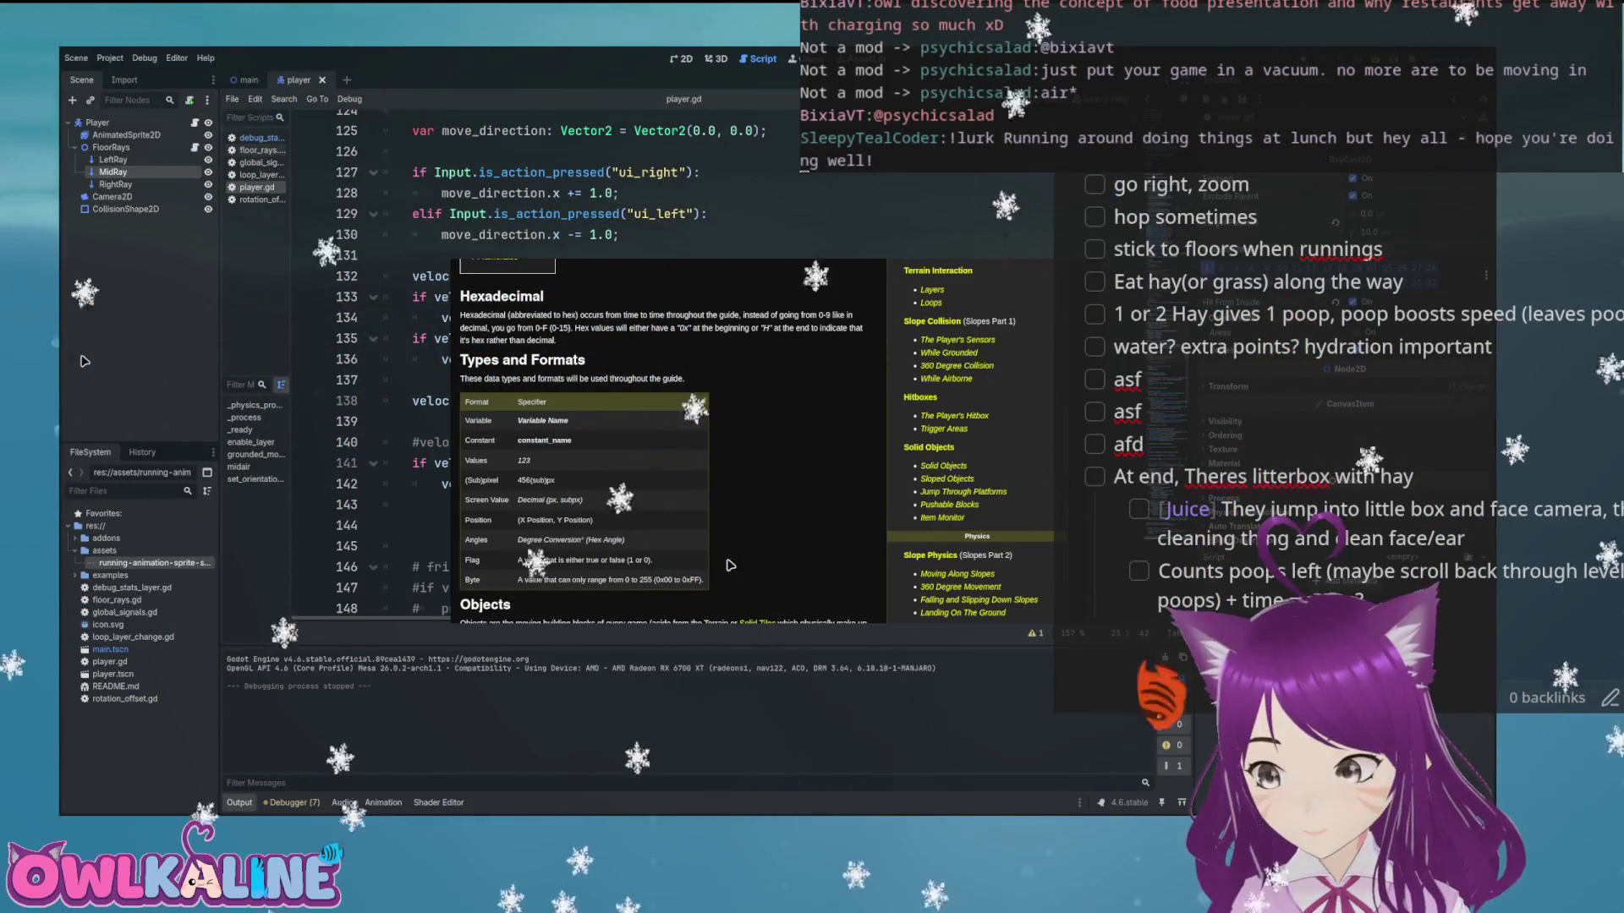
scroll(730, 565, down, 5)
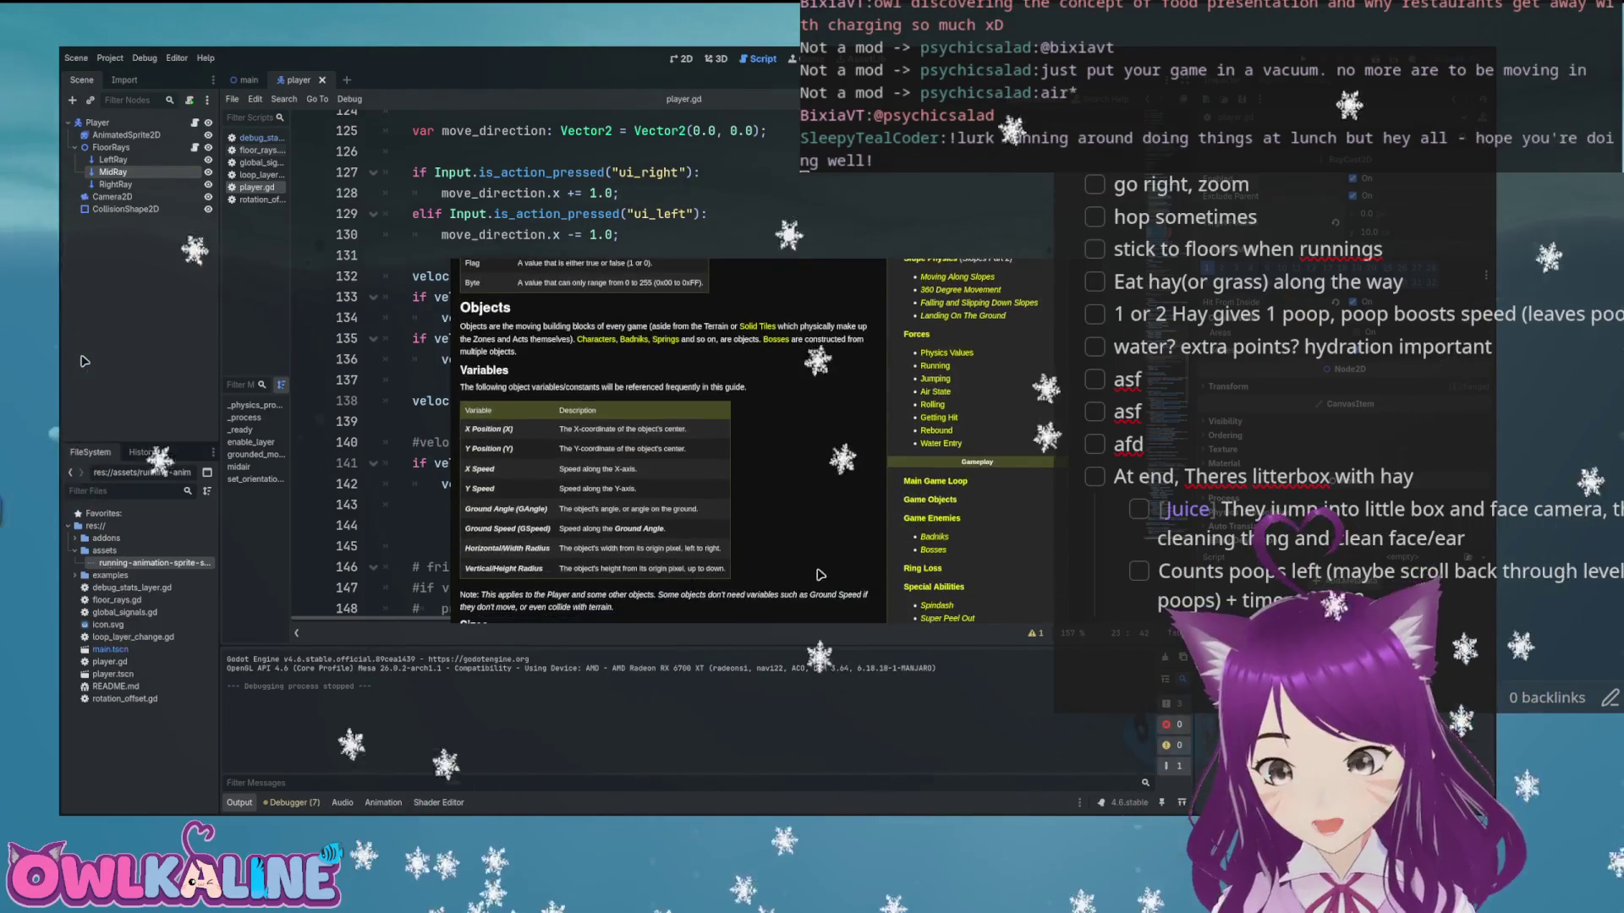
scroll(827, 580, down, 15)
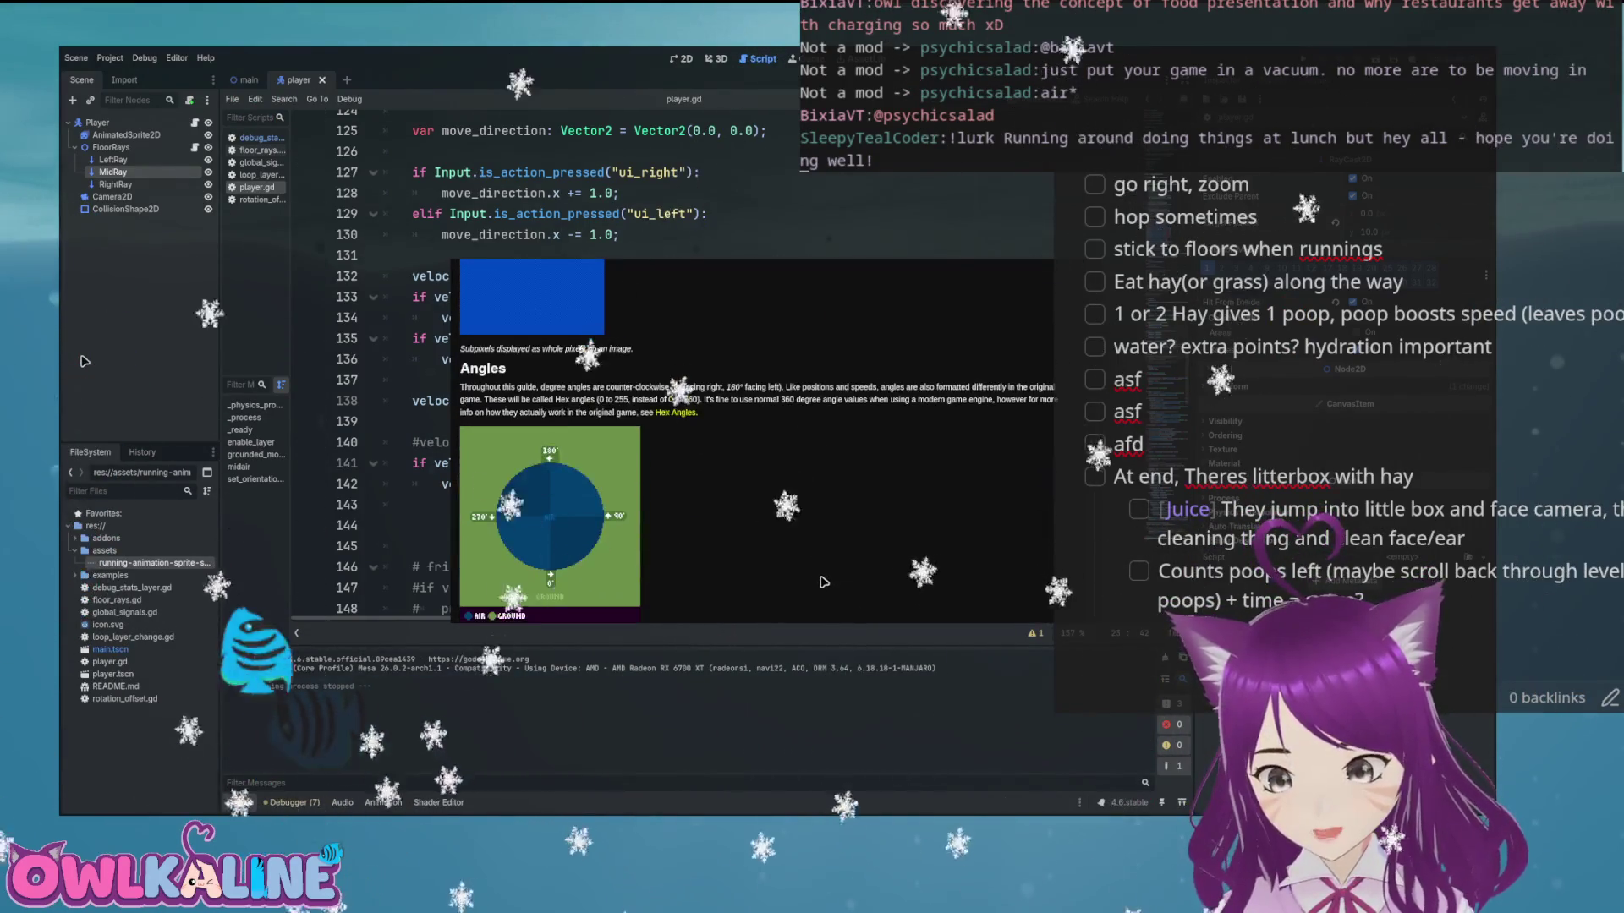
scroll(851, 588, up, 20)
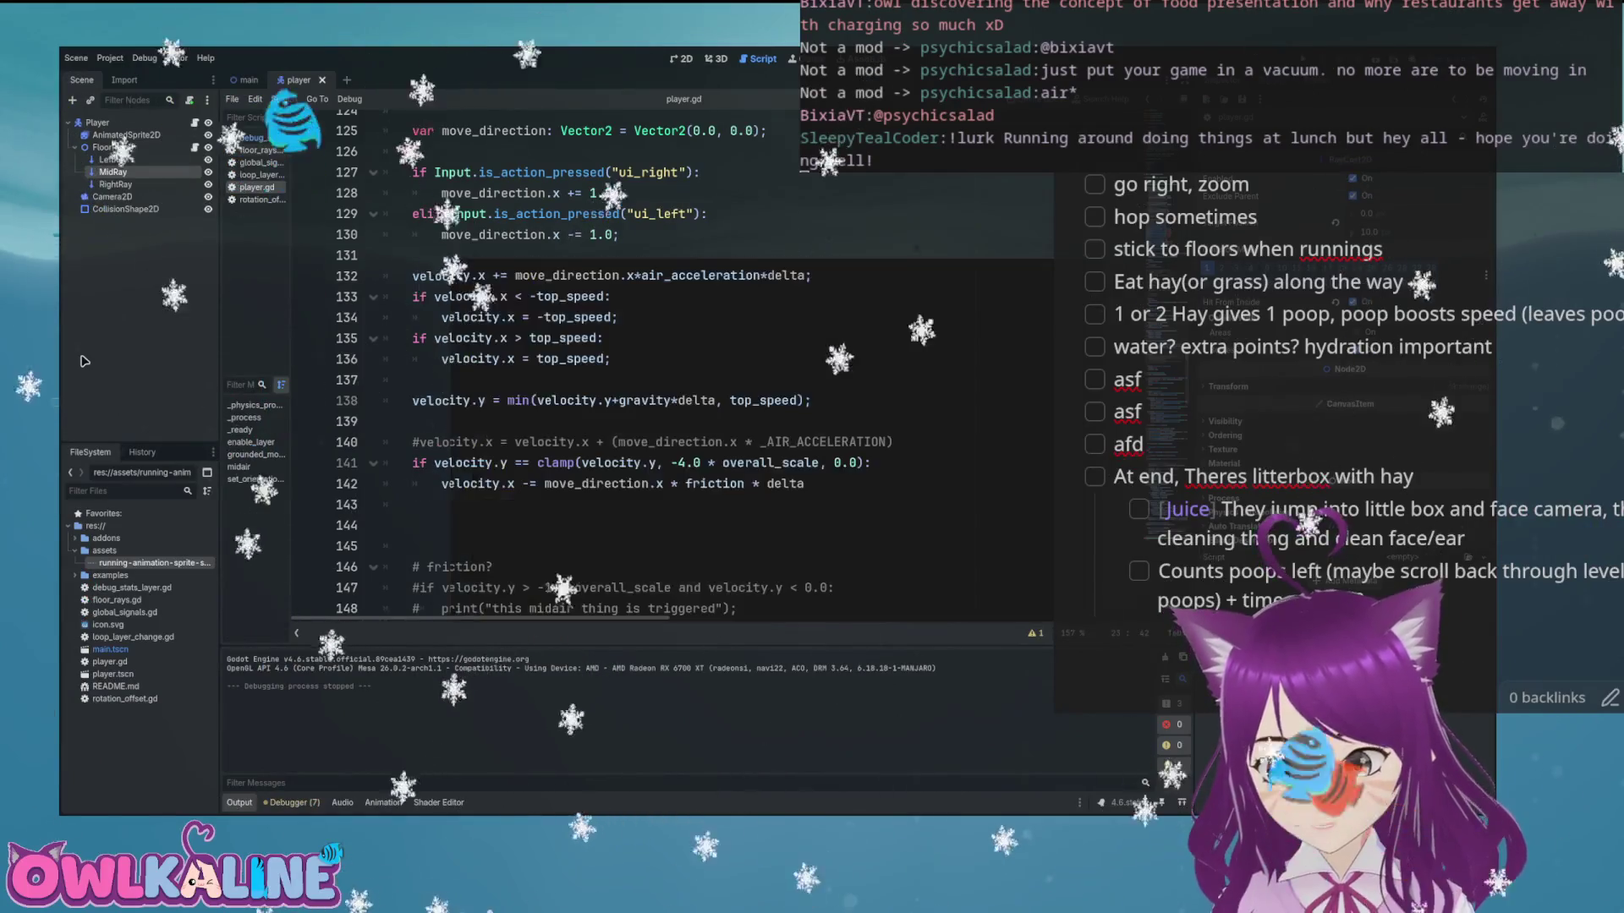
Delete the blank lines above the '# friction?' comment in player.gd
scroll(604, 410, down, 2)
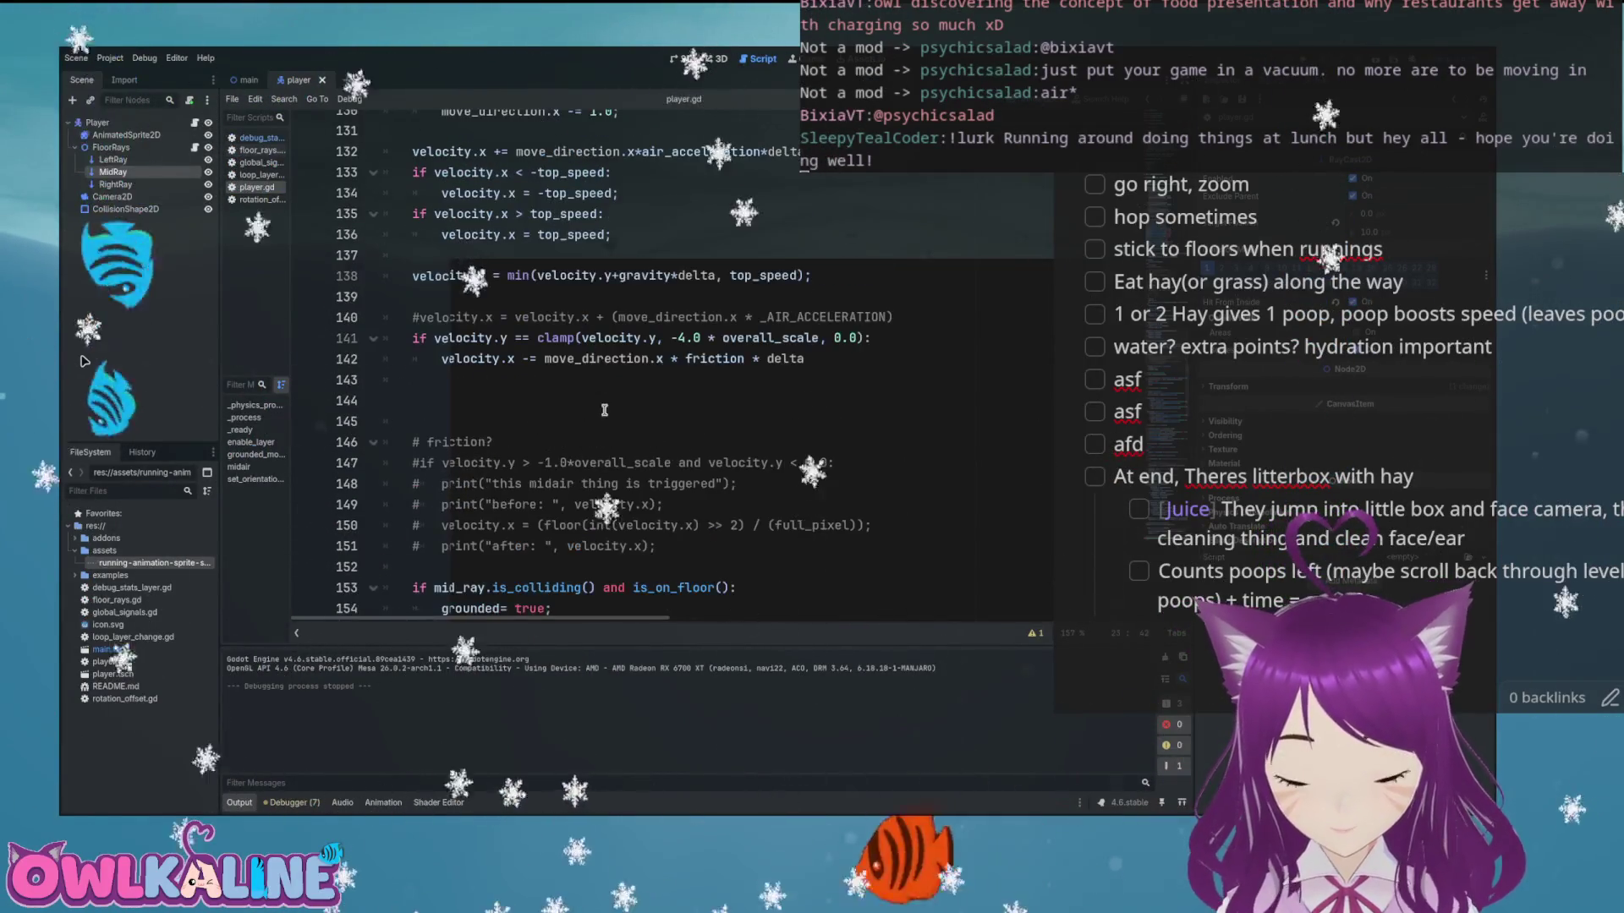
scroll(604, 410, down, 3)
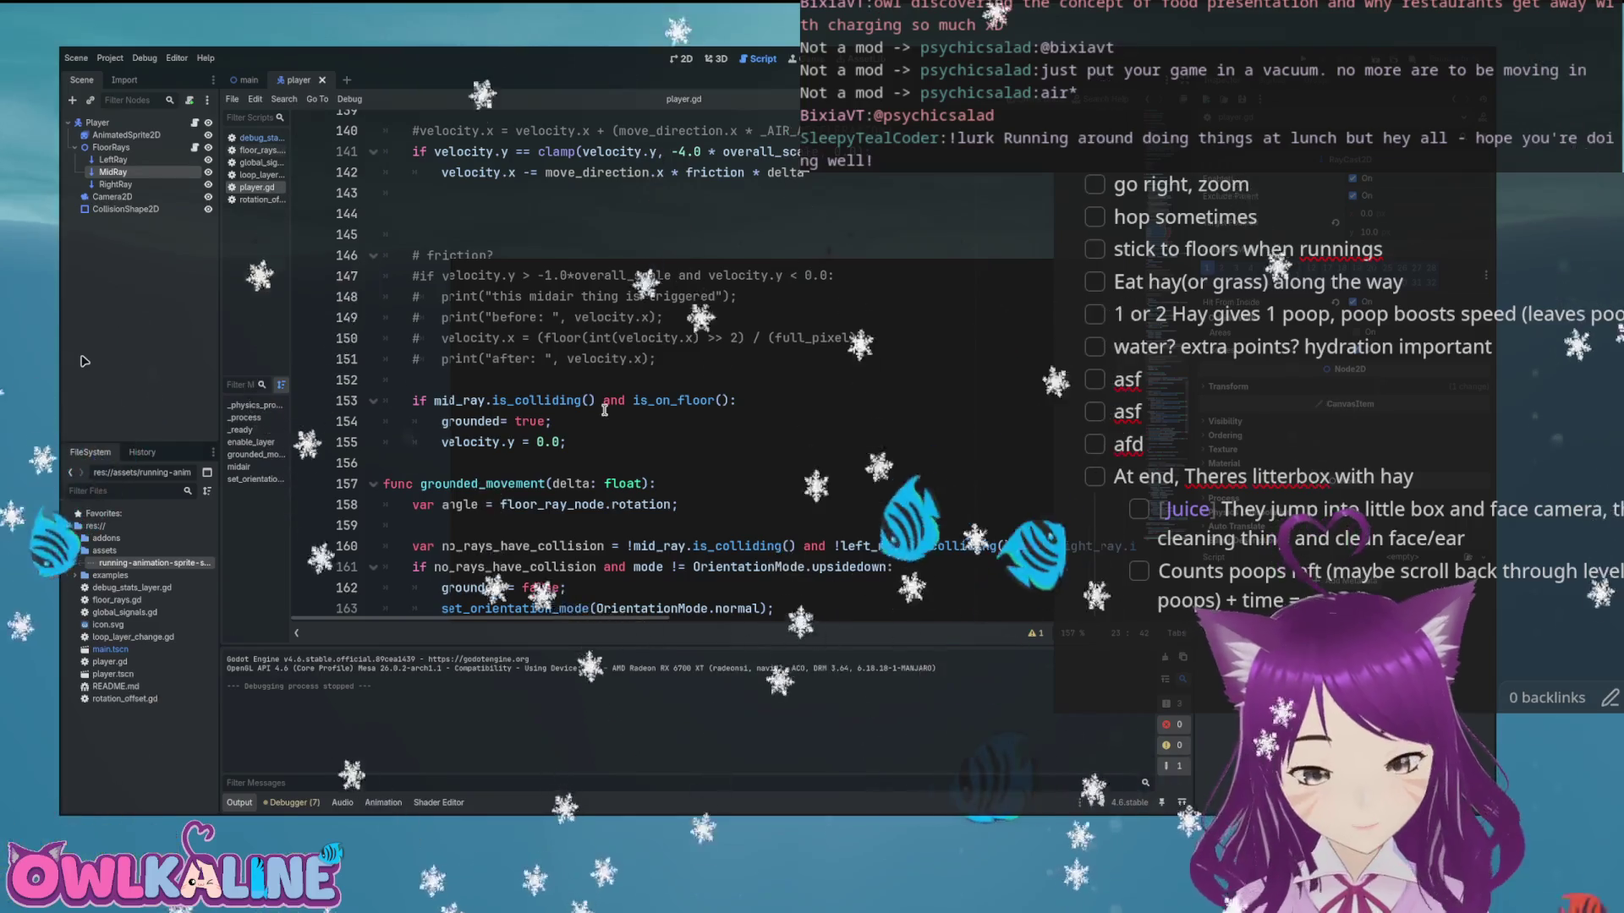
click(515, 400)
click(580, 401)
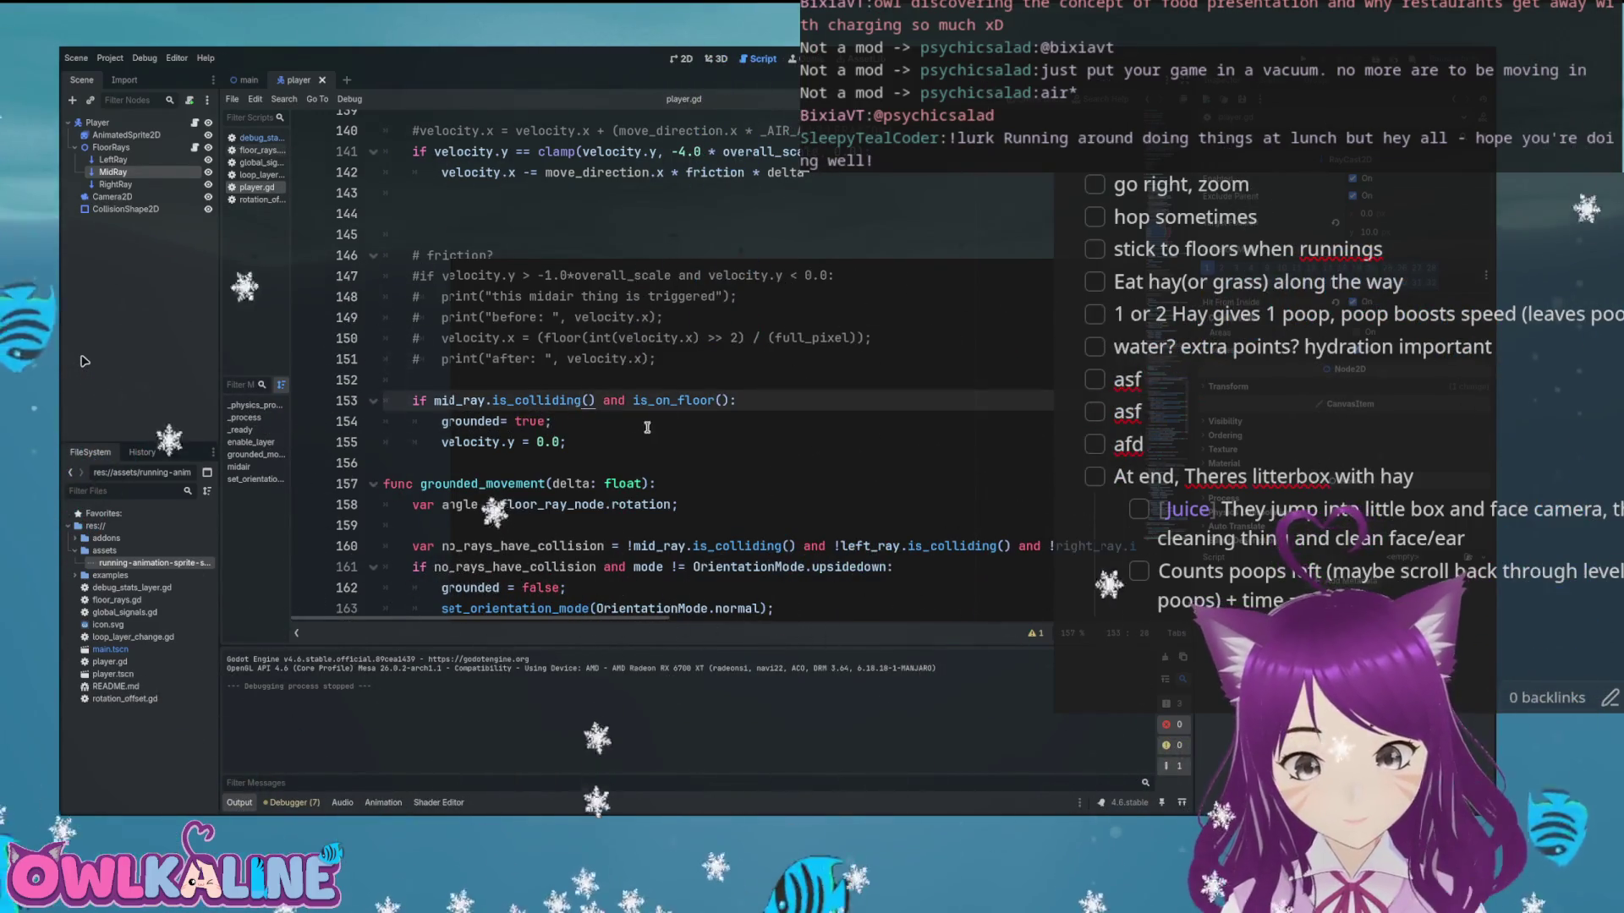
click(559, 401)
scroll(573, 421, up, 2)
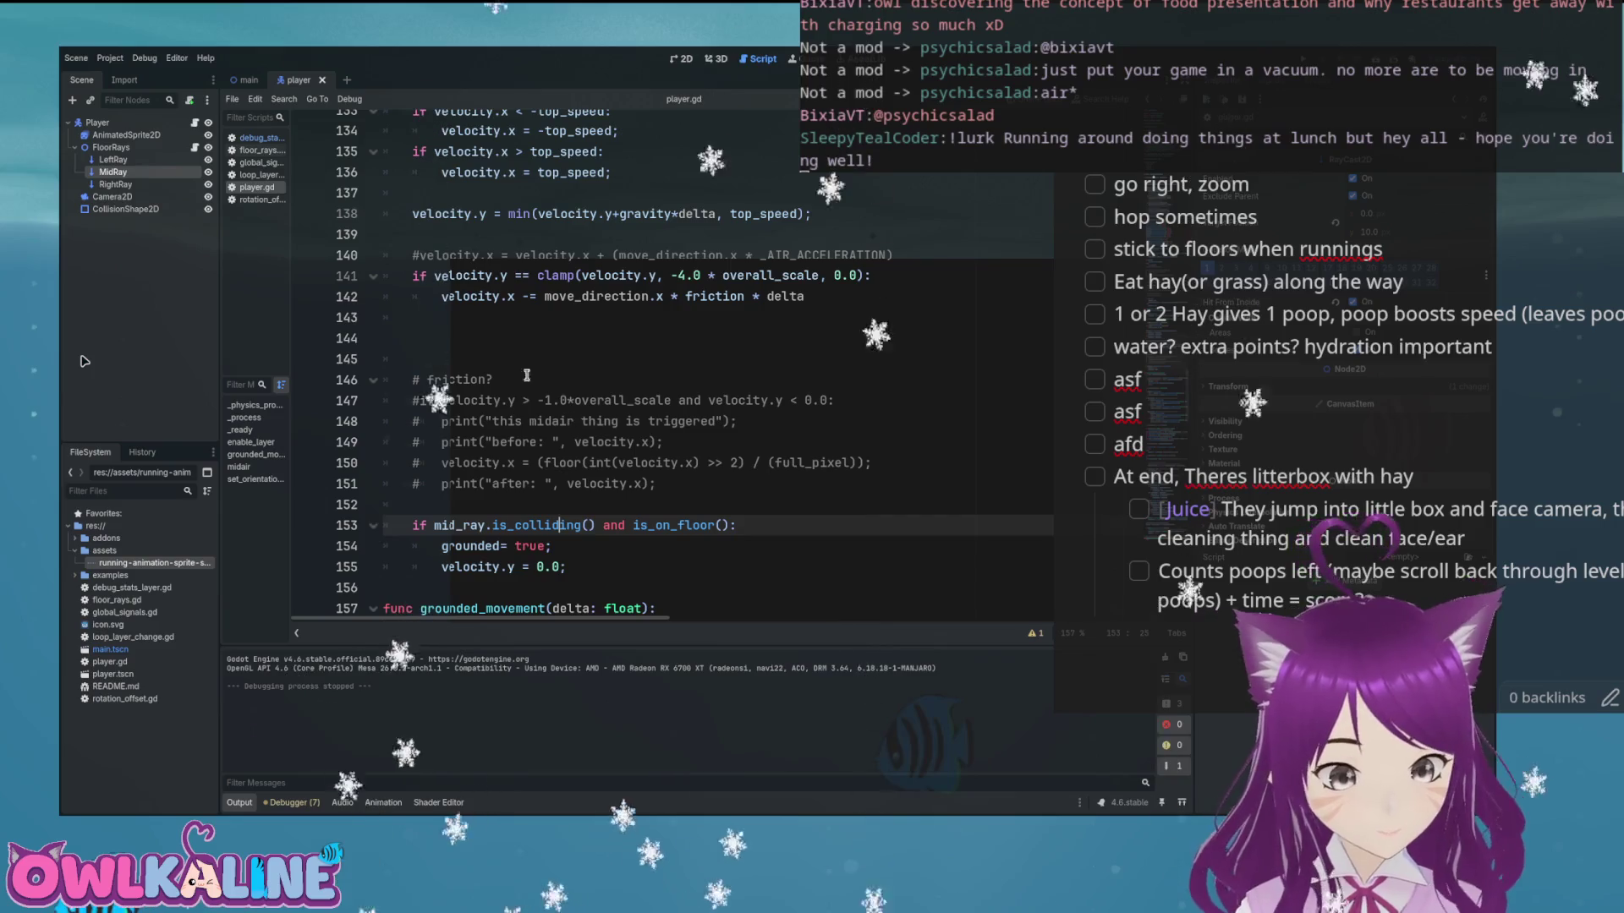
click(493, 343)
key(BackSpace)
key(BackSpace)
key(BackSpace)
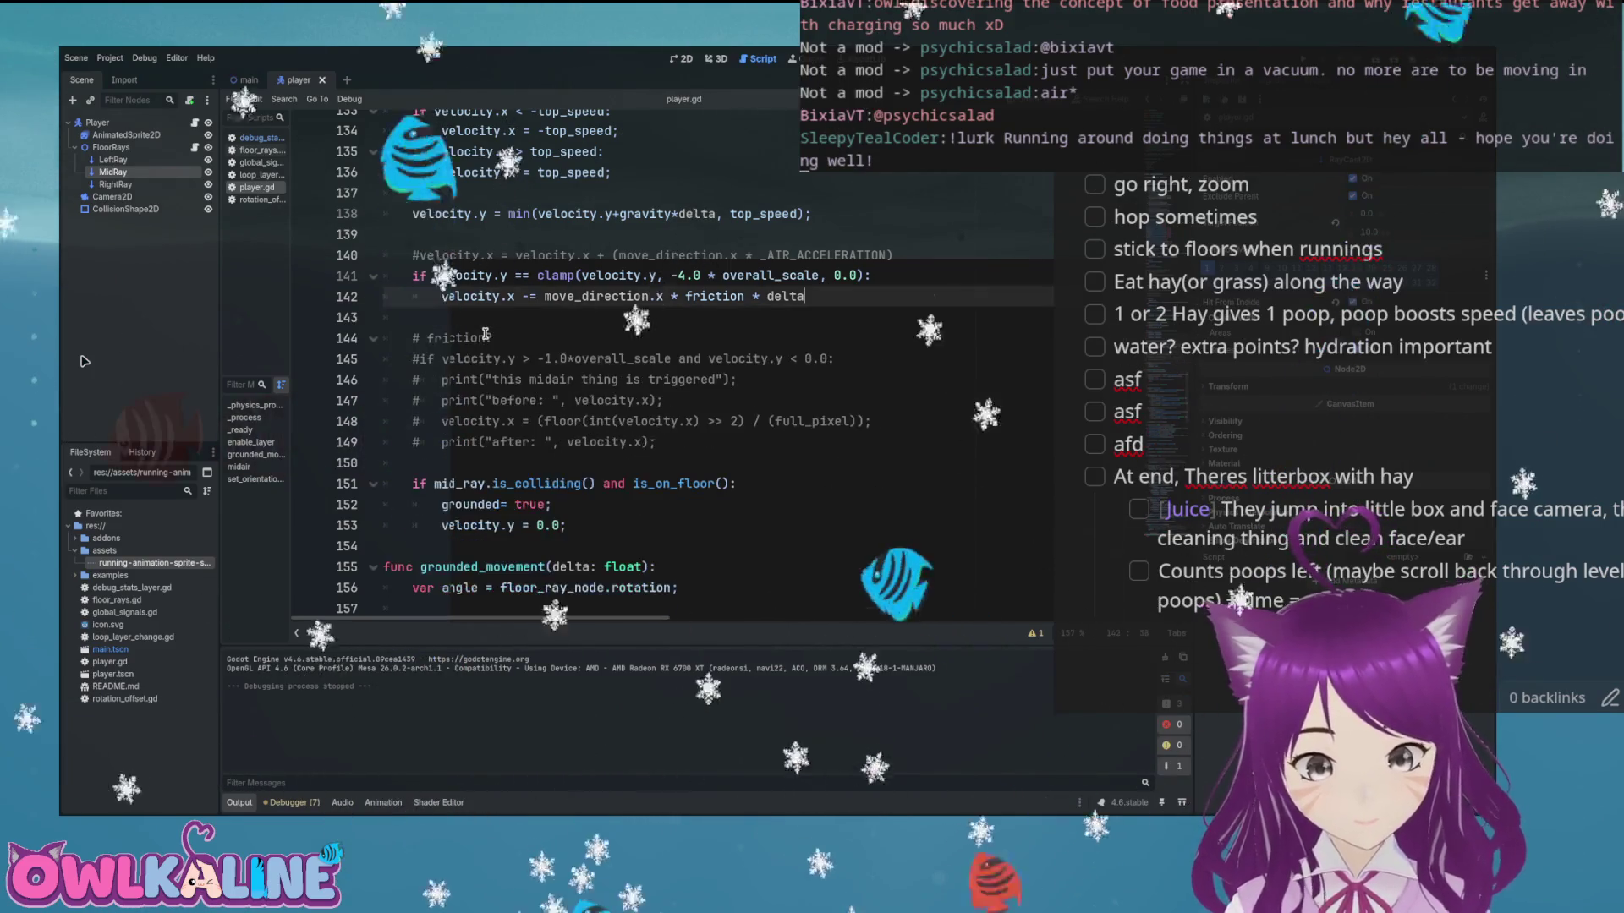
Check the empty lines around lines 120–124 and scroll through the midair code
scroll(526, 313, up, 7)
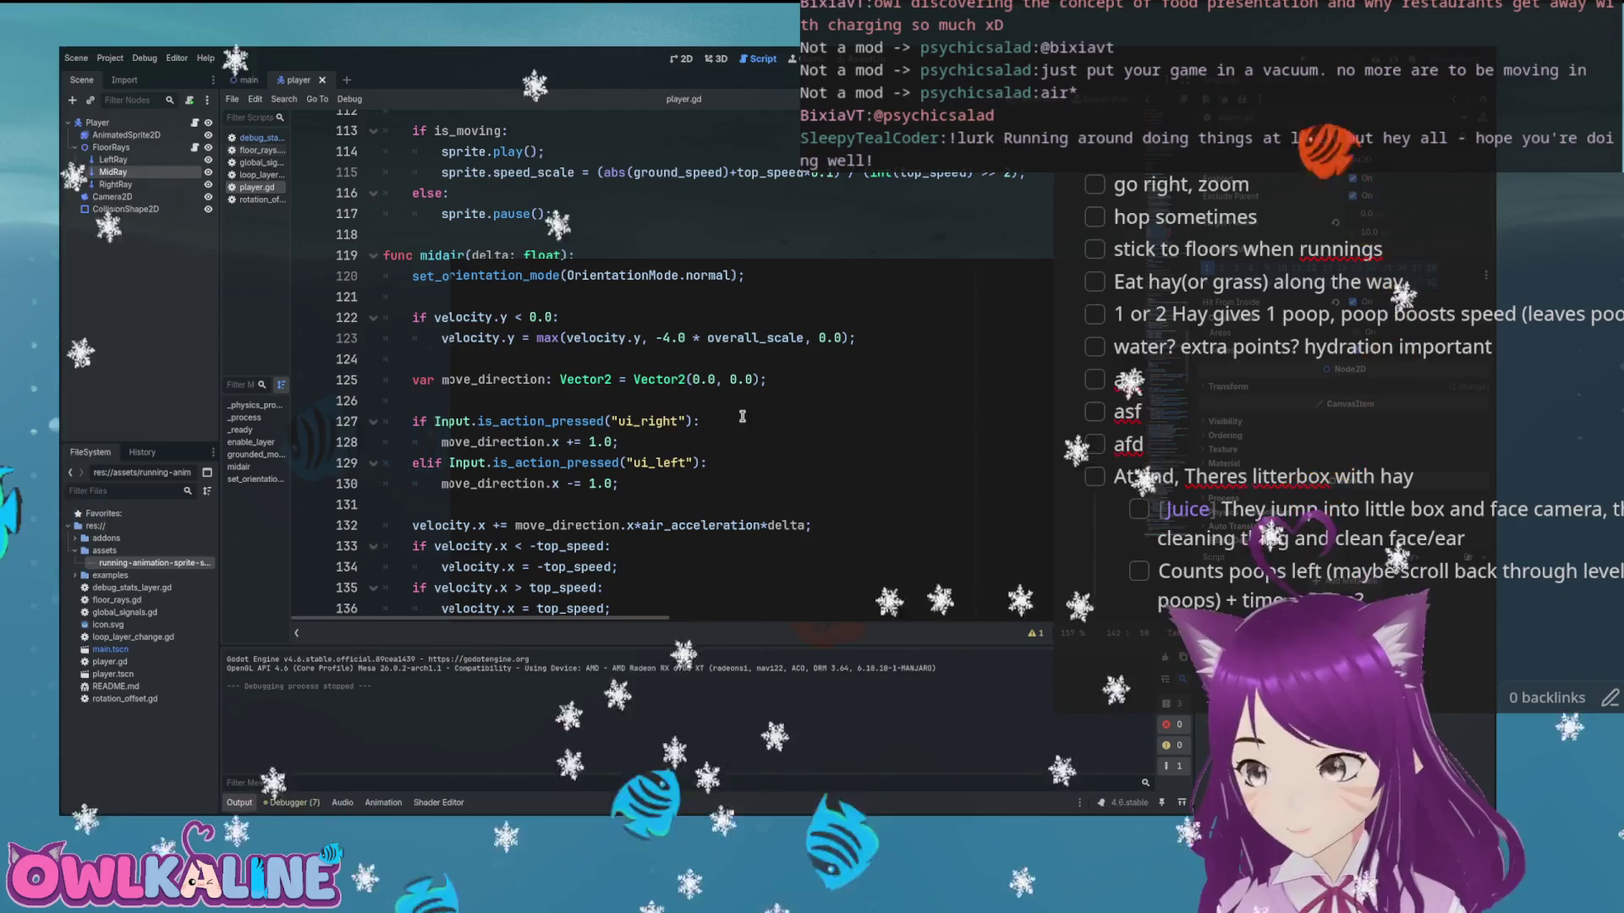
click(507, 362)
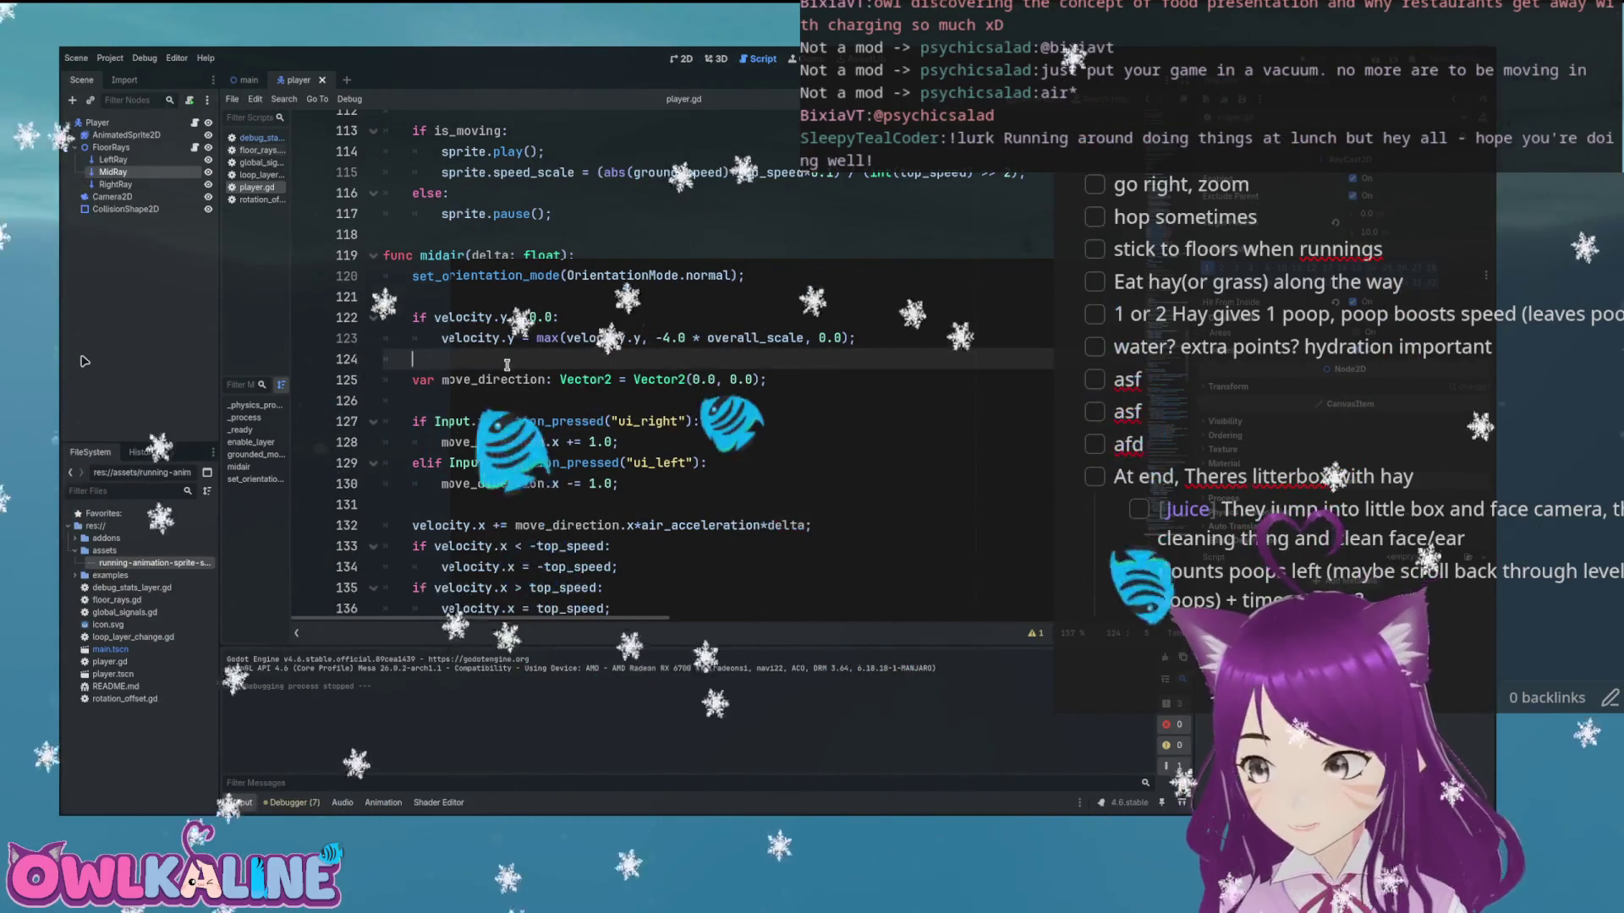
key(Up)
click(455, 302)
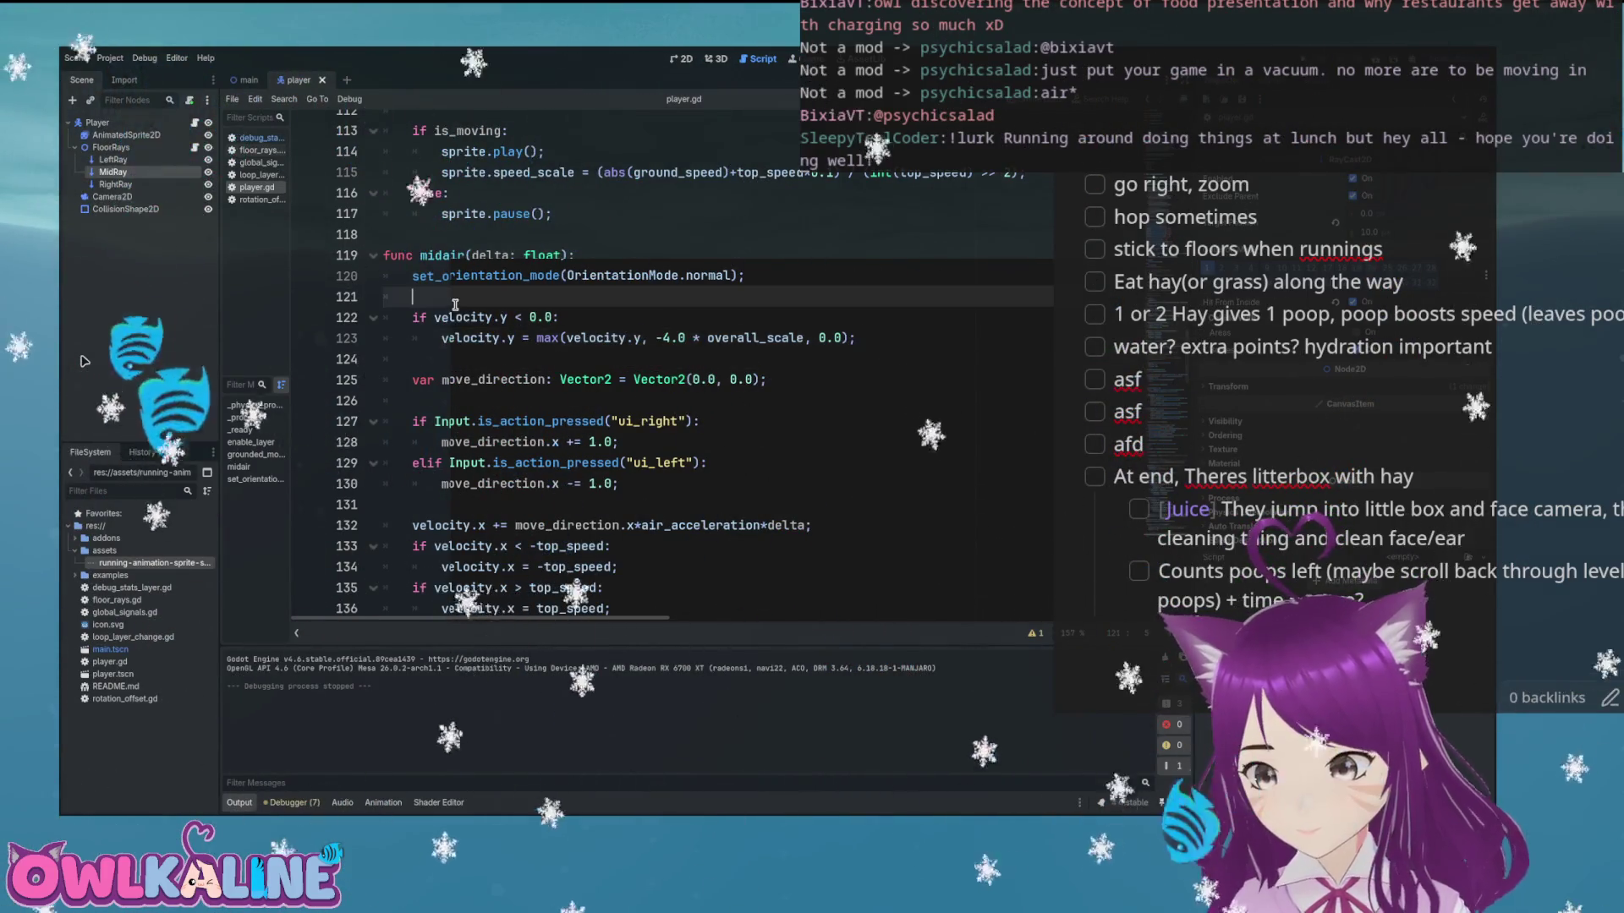
click(610, 277)
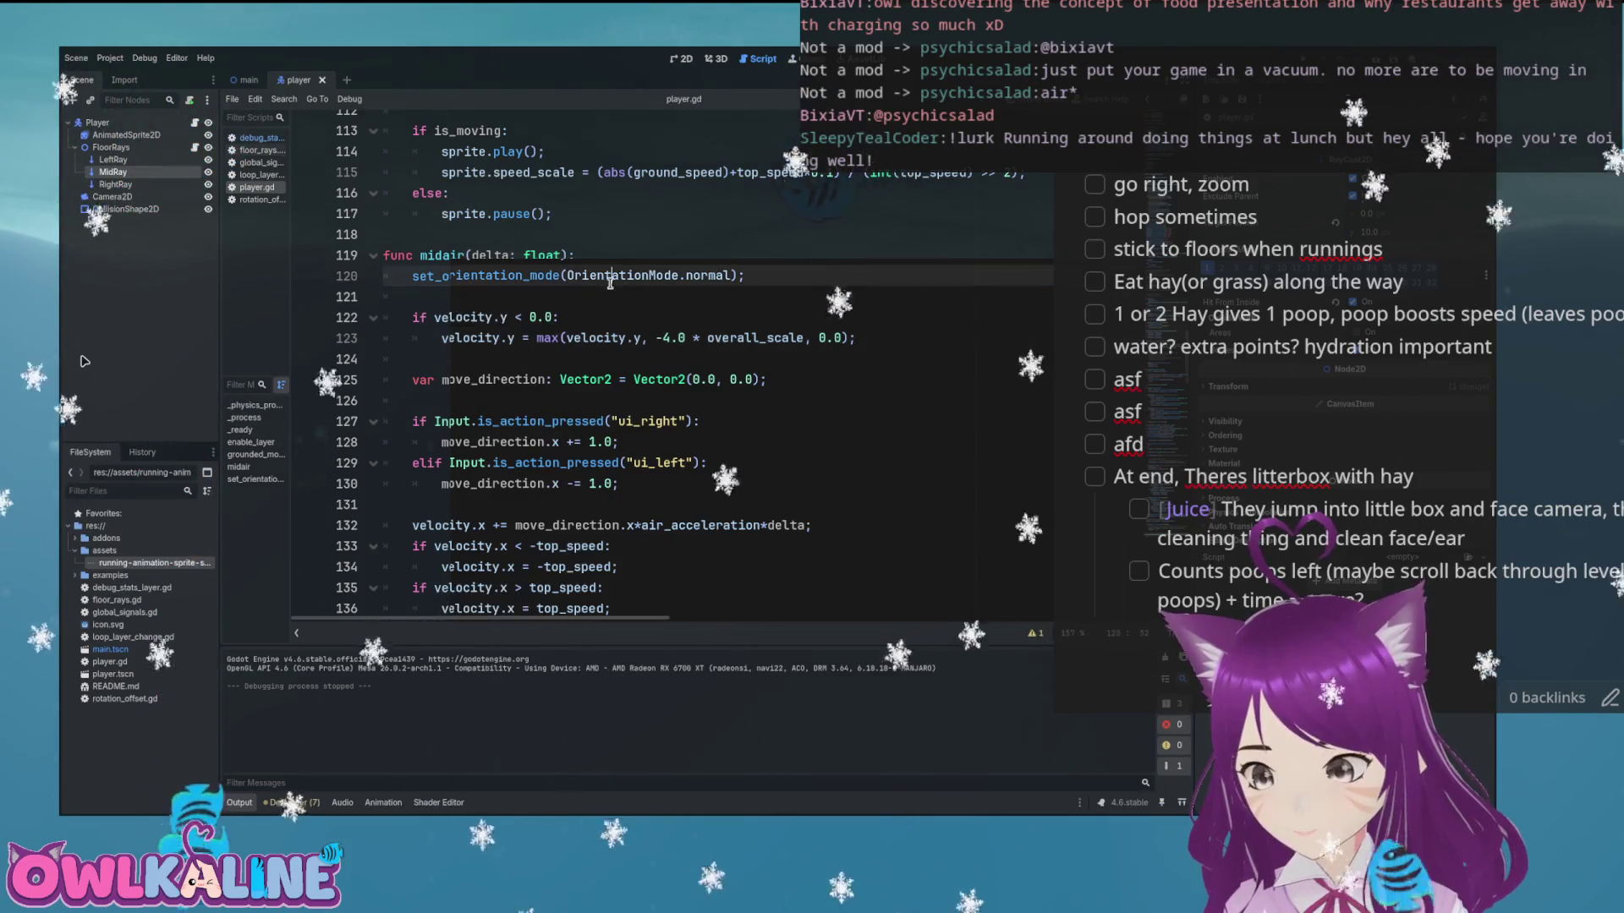
click(538, 359)
scroll(538, 359, down, 1)
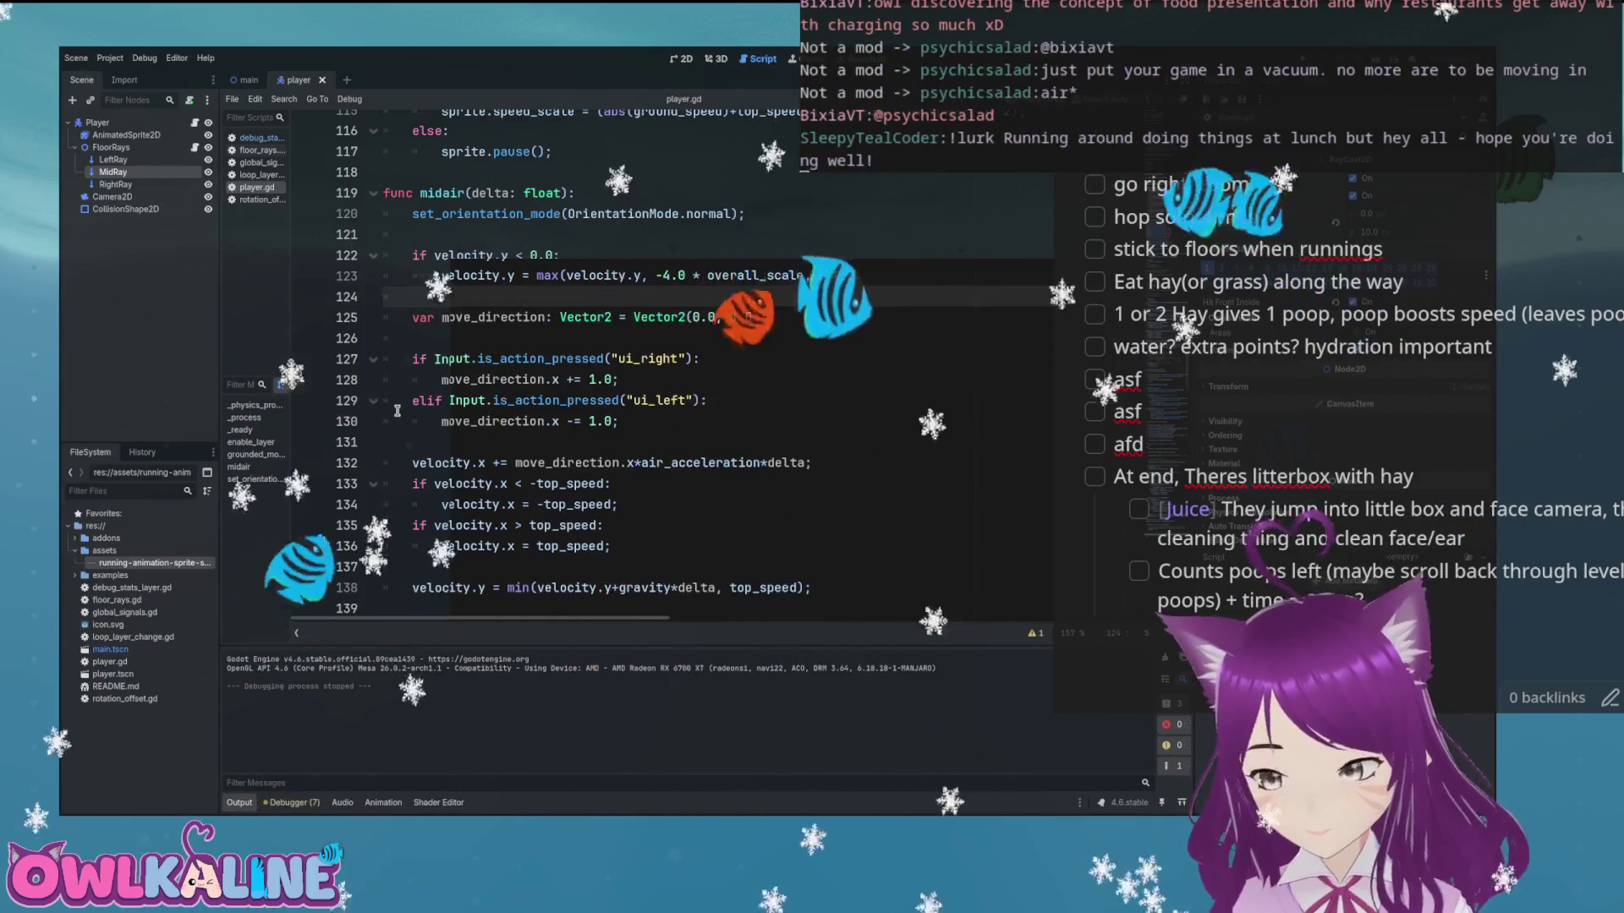
scroll(772, 406, down, 2)
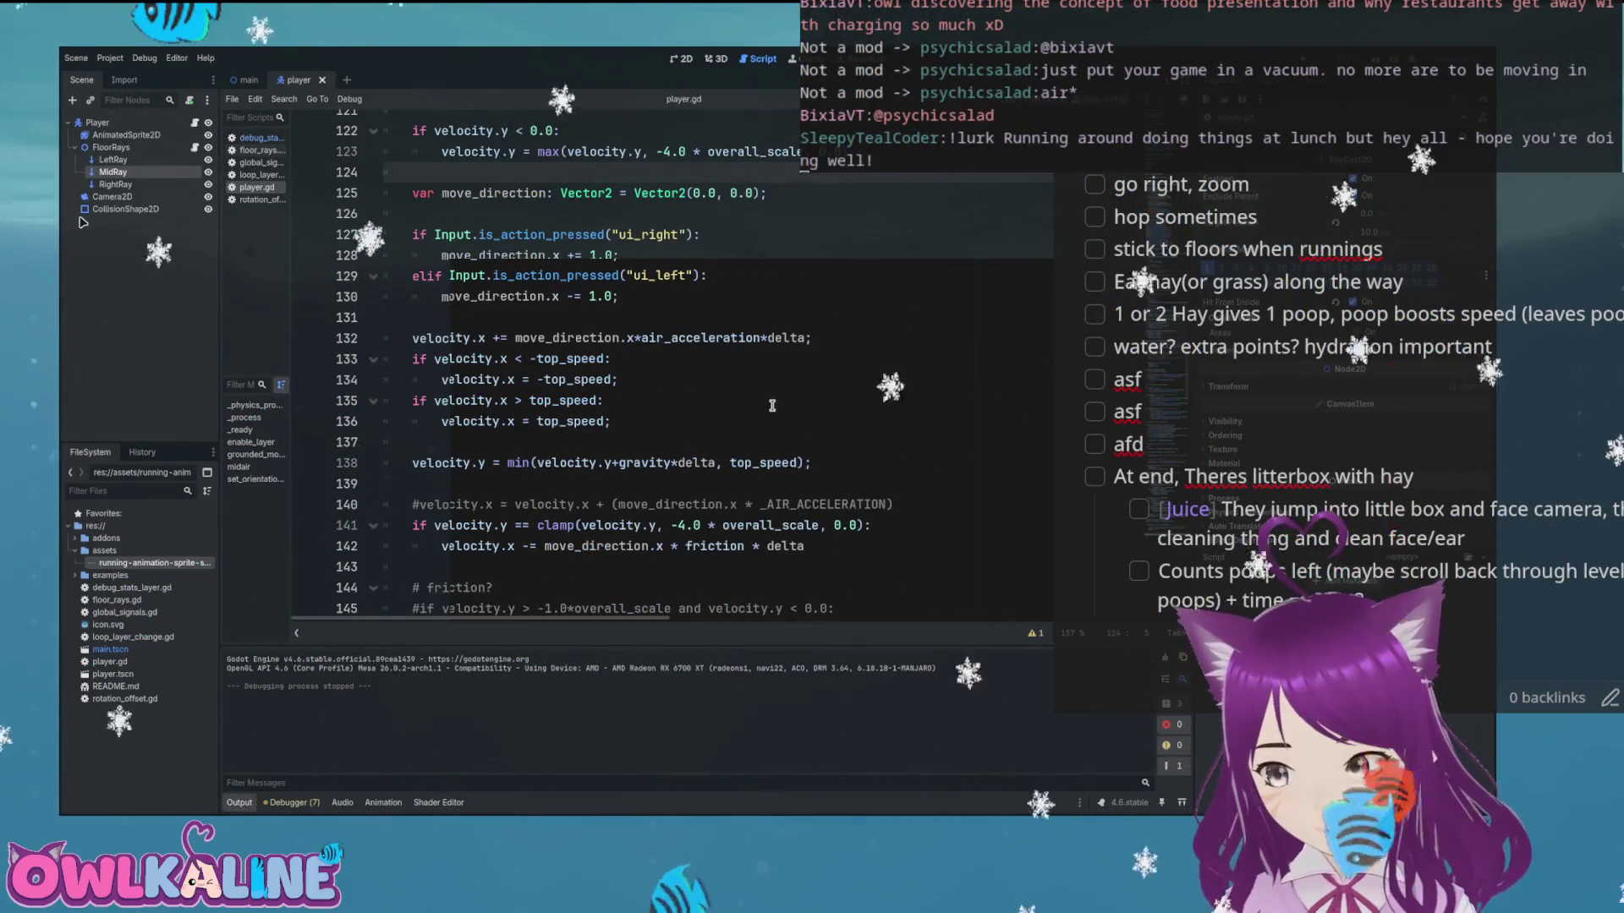
scroll(771, 406, down, 1)
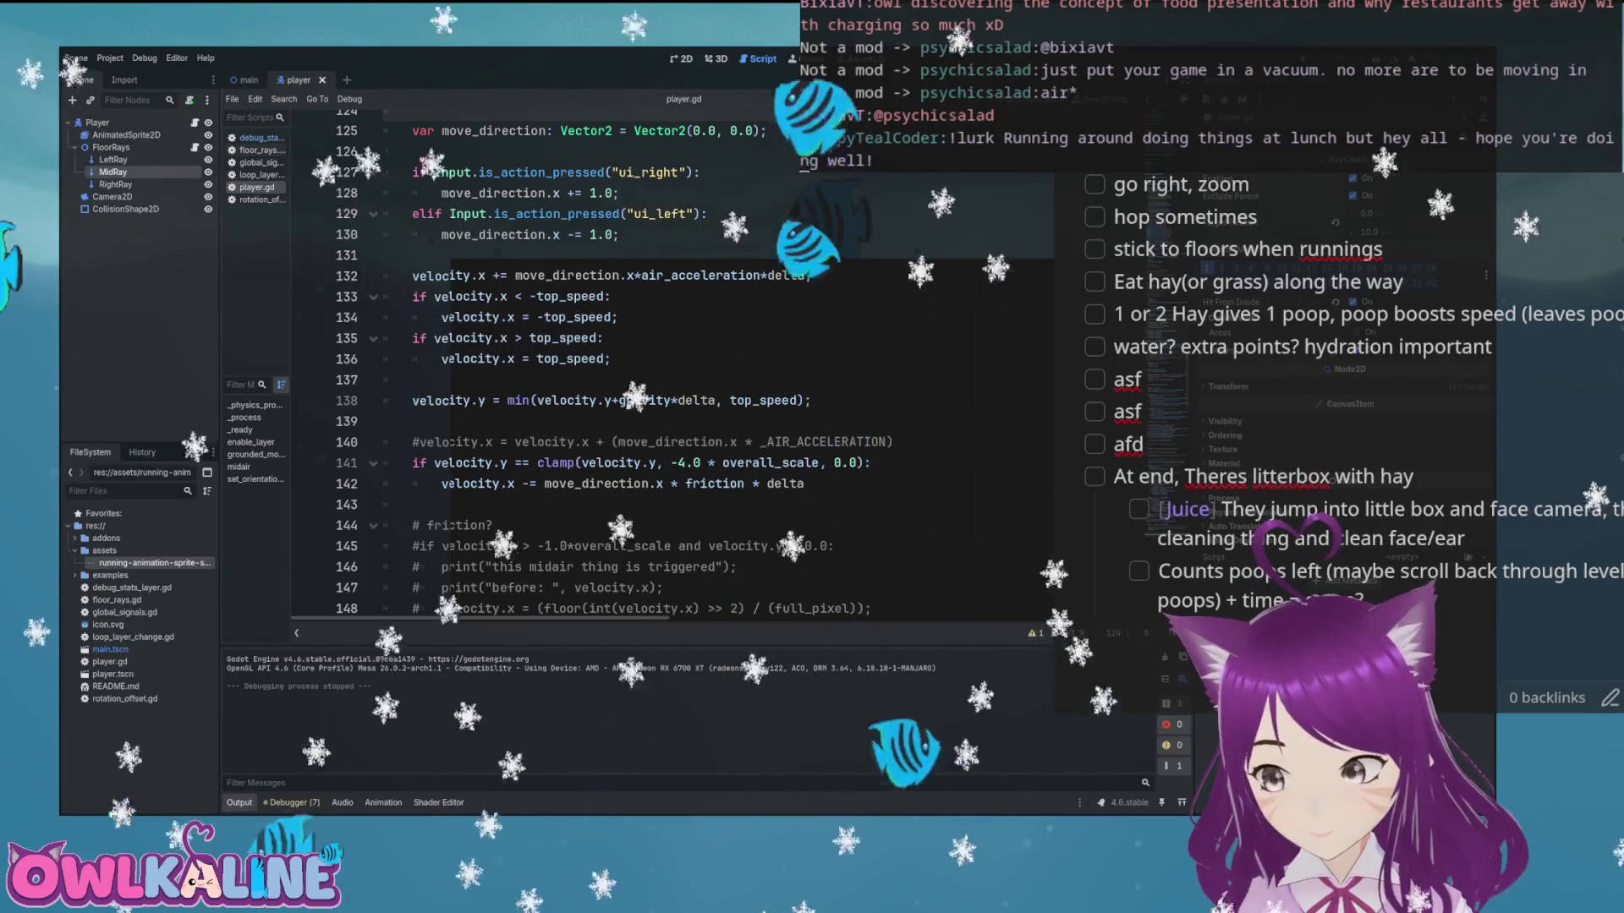
scroll(643, 364, down, 4)
scroll(816, 389, up, 3)
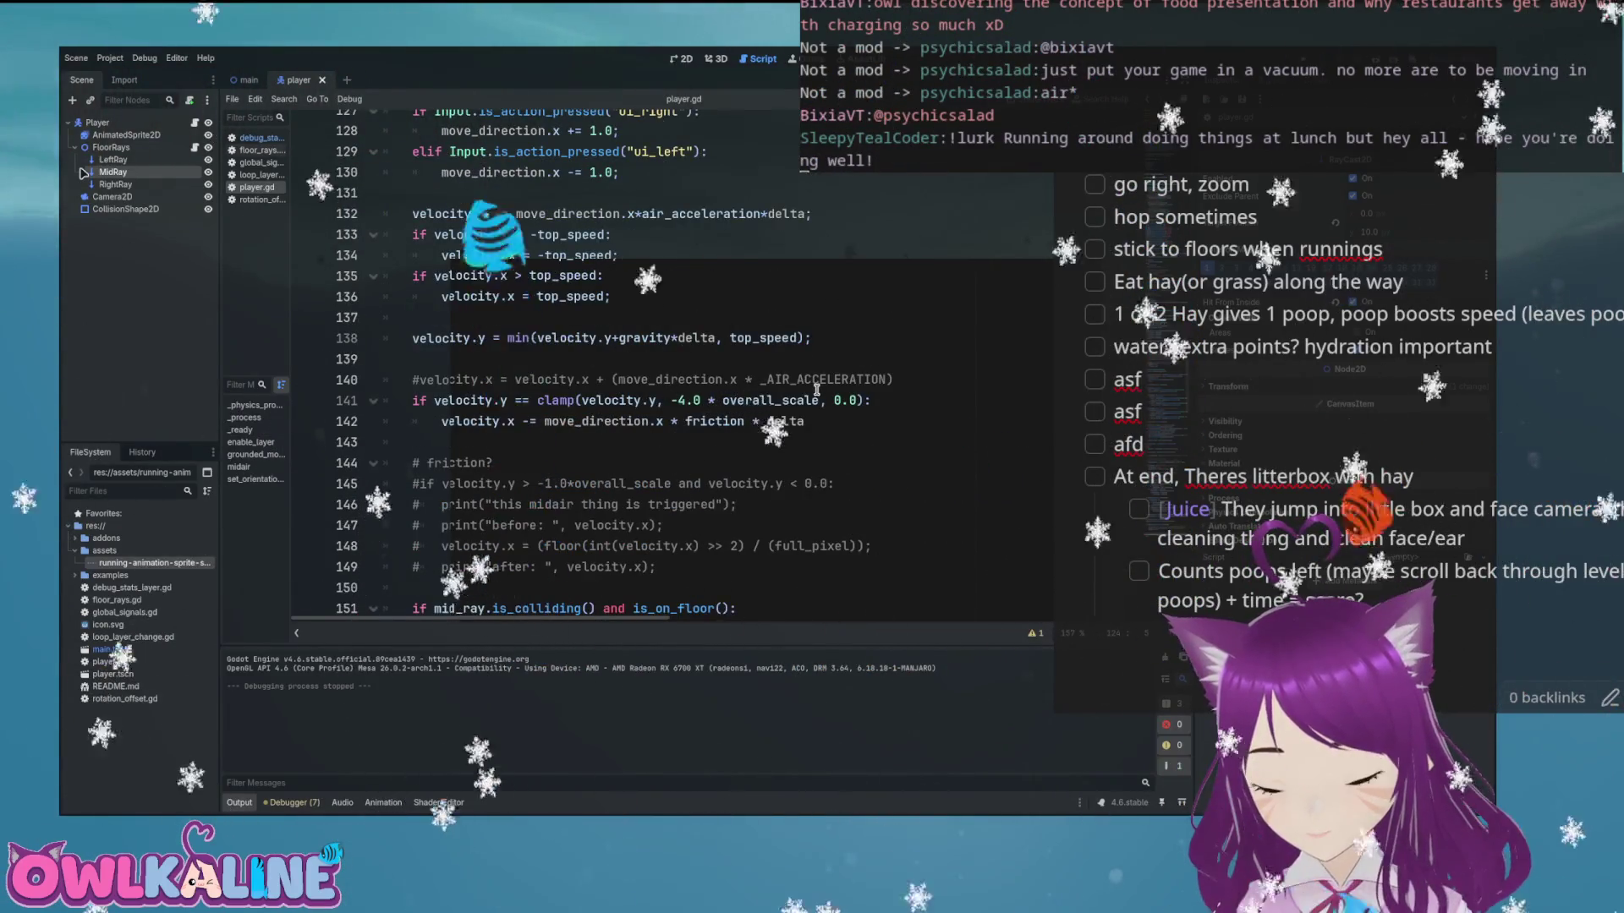
scroll(816, 389, up, 1)
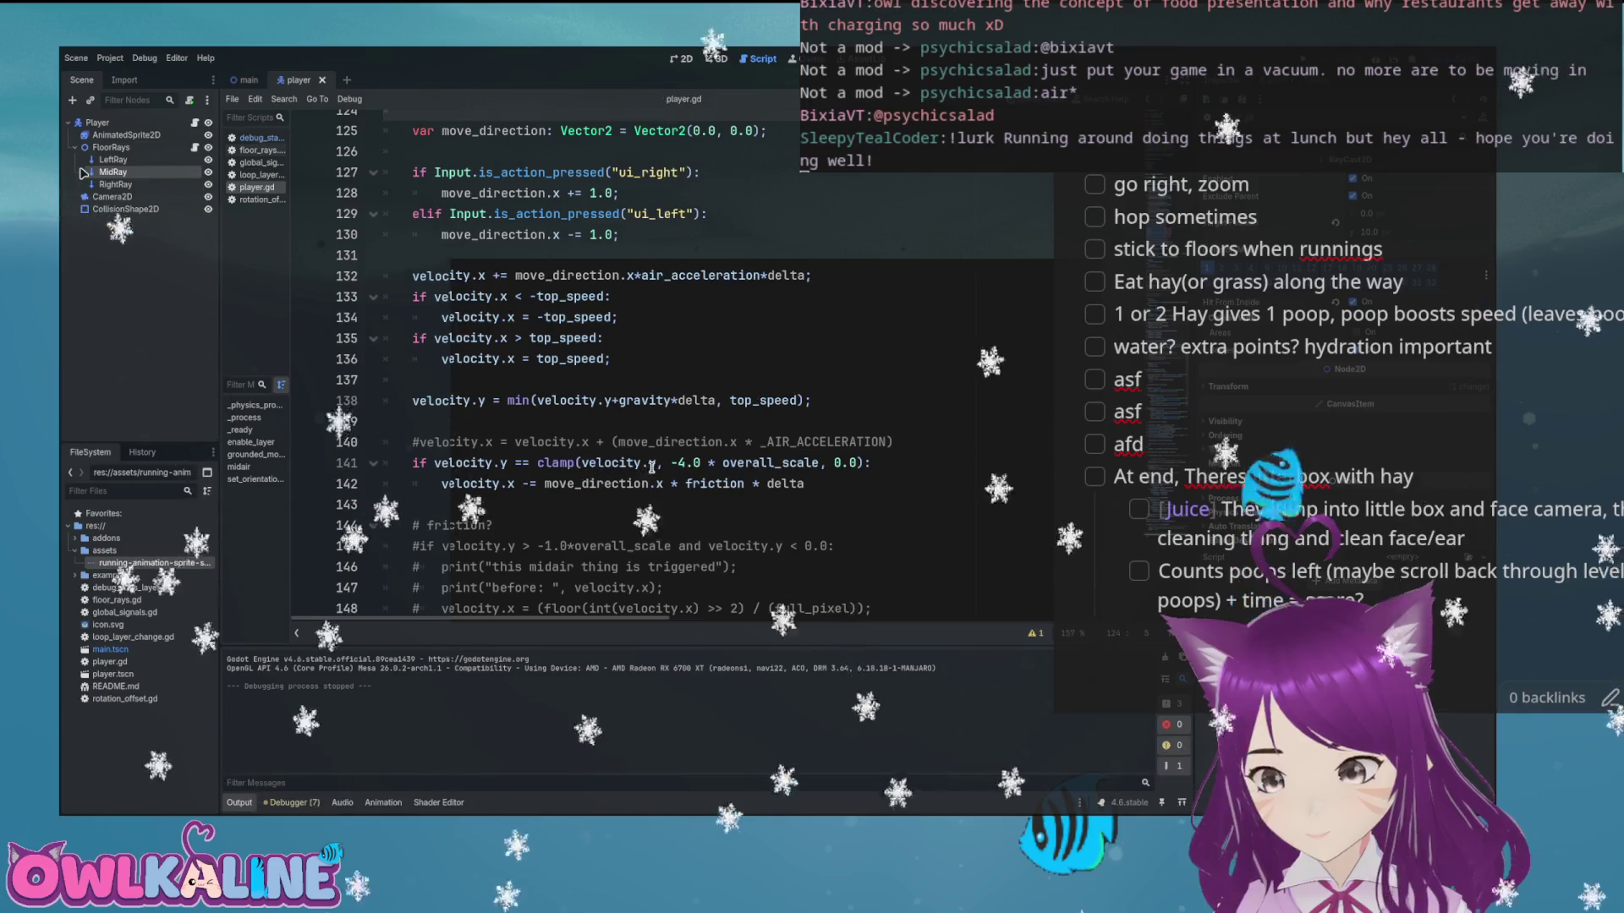
Review the clamp, friction and air acceleration code, then run the game and hold left to test
drag(406, 441, 842, 484)
click(842, 484)
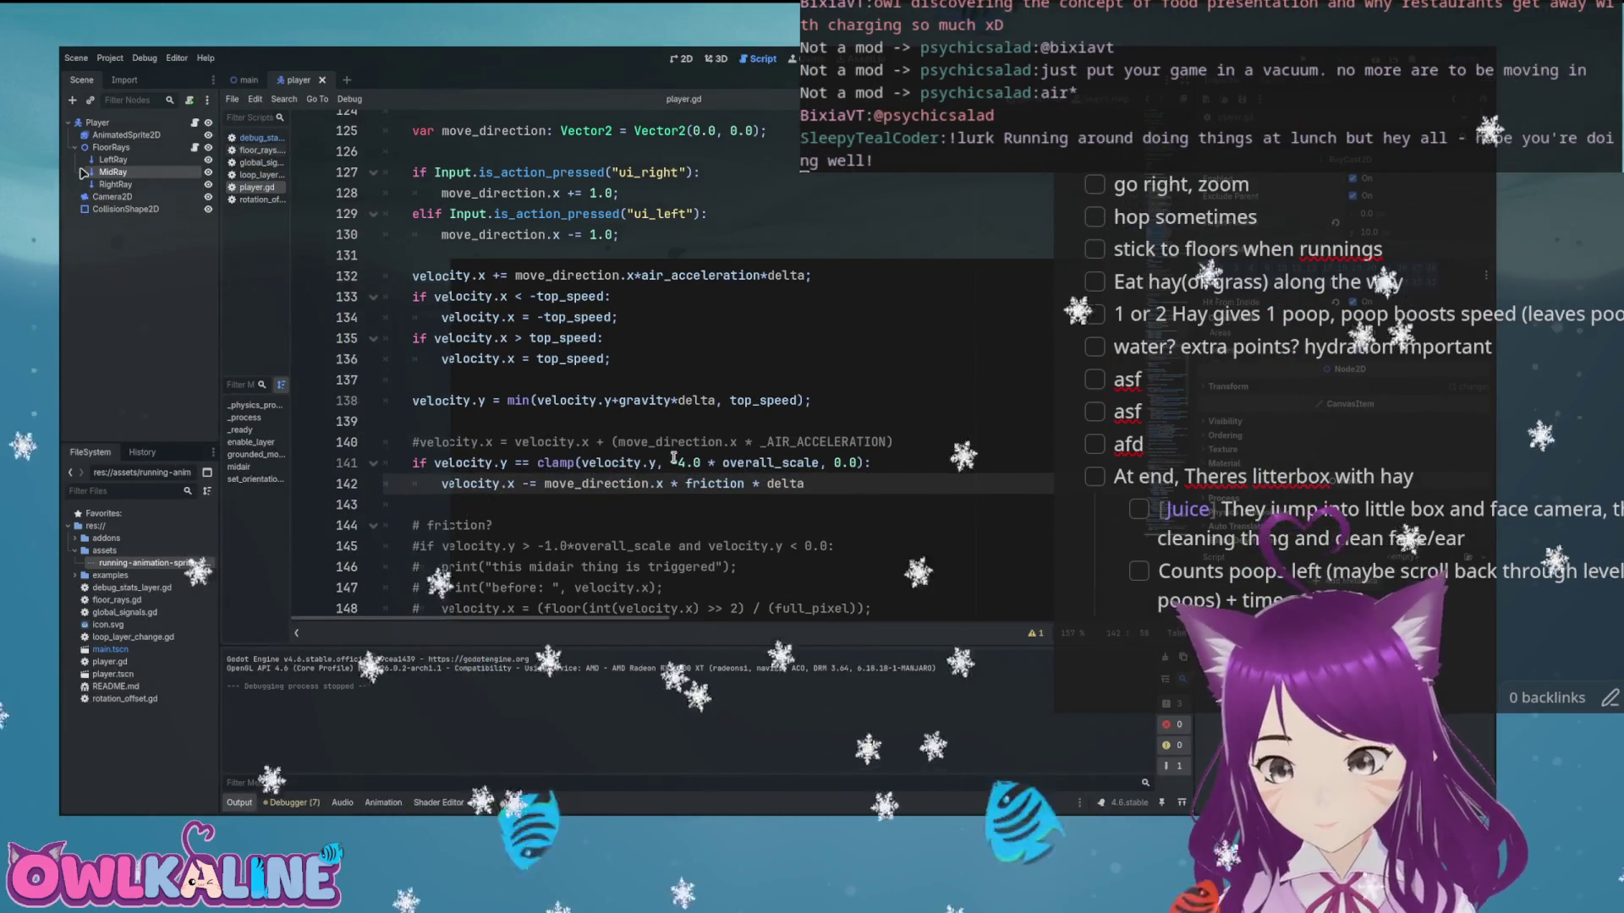
drag(614, 363, 406, 275)
click(610, 359)
scroll(611, 358, up, 2)
scroll(611, 359, up, 2)
click(567, 358)
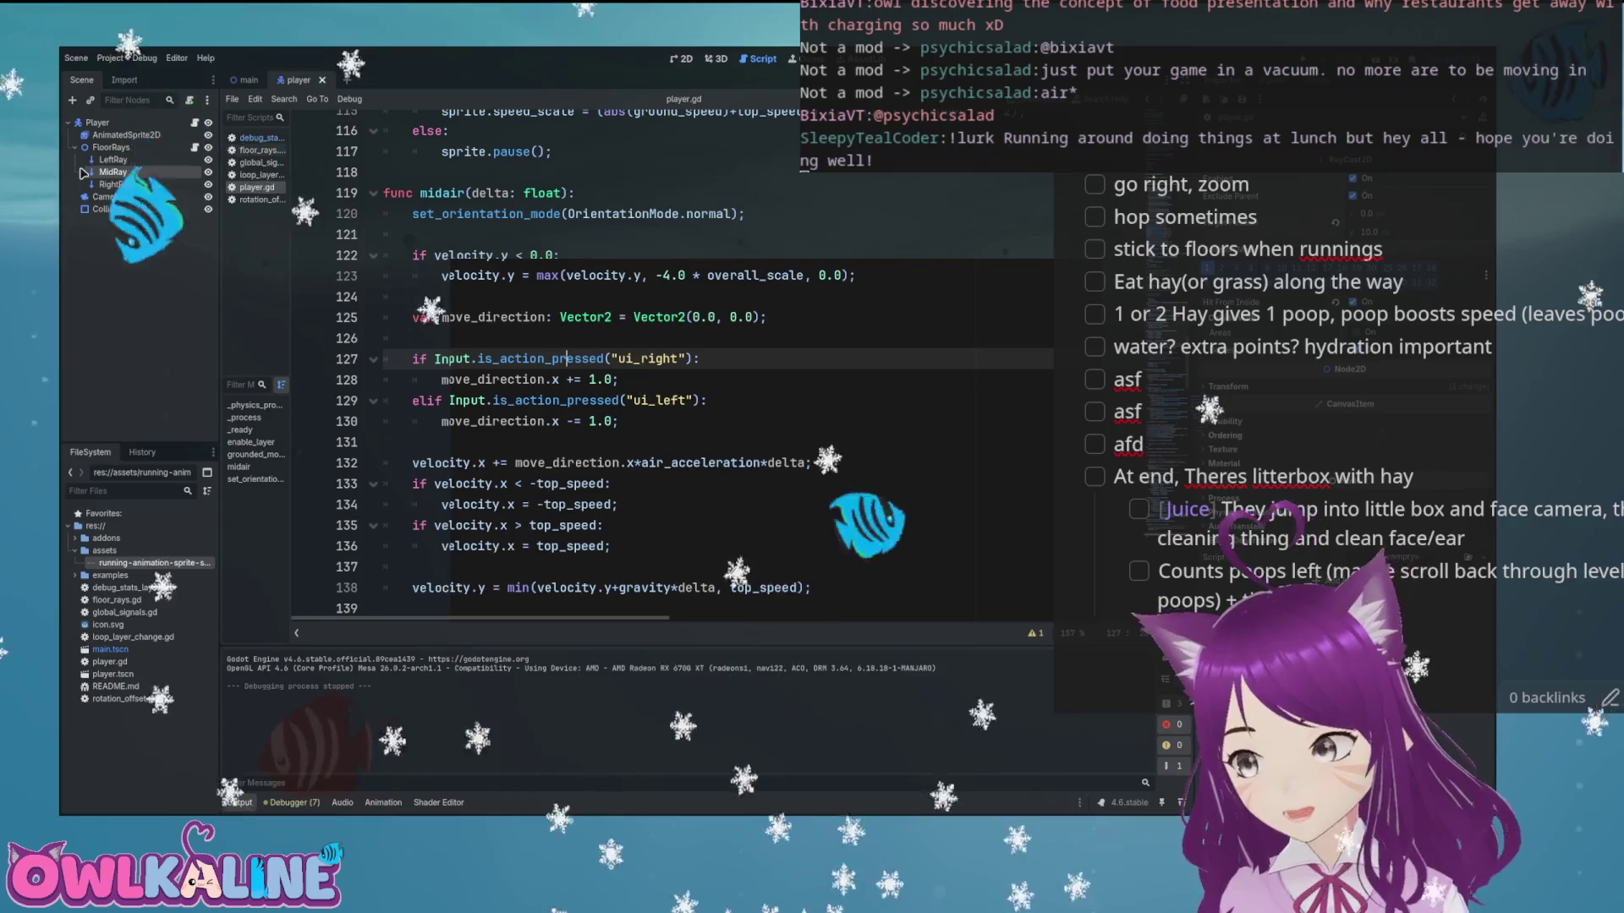
drag(603, 525, 507, 338)
mouse_move(603, 525)
mouse_down()
mouse_move(515, 341)
mouse_move(415, 298)
mouse_up()
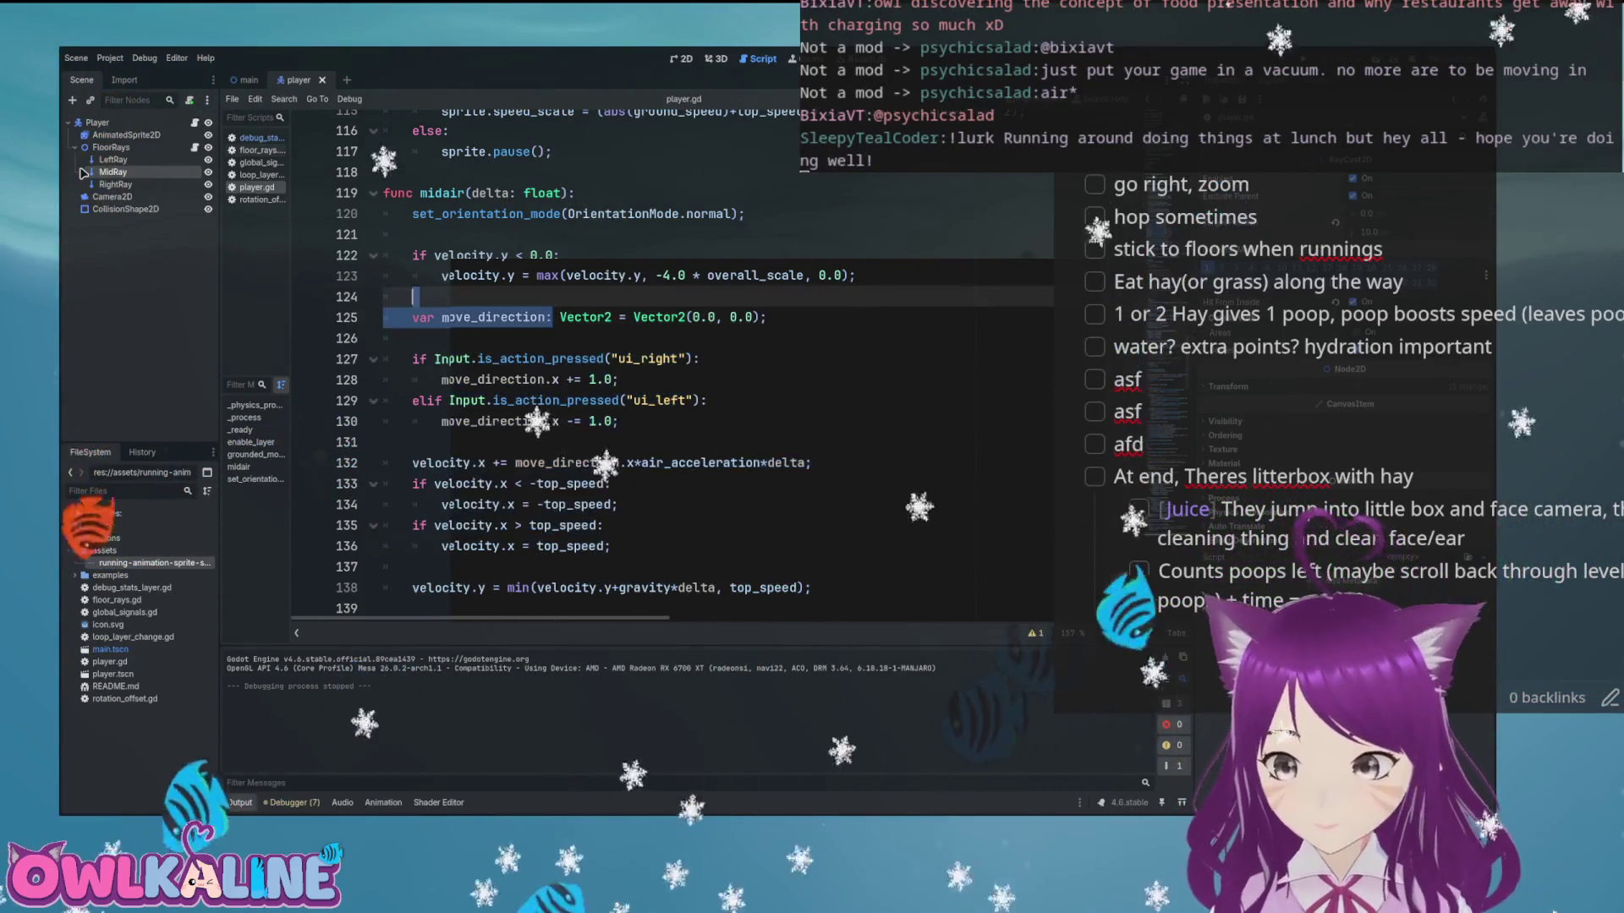
key(F5)
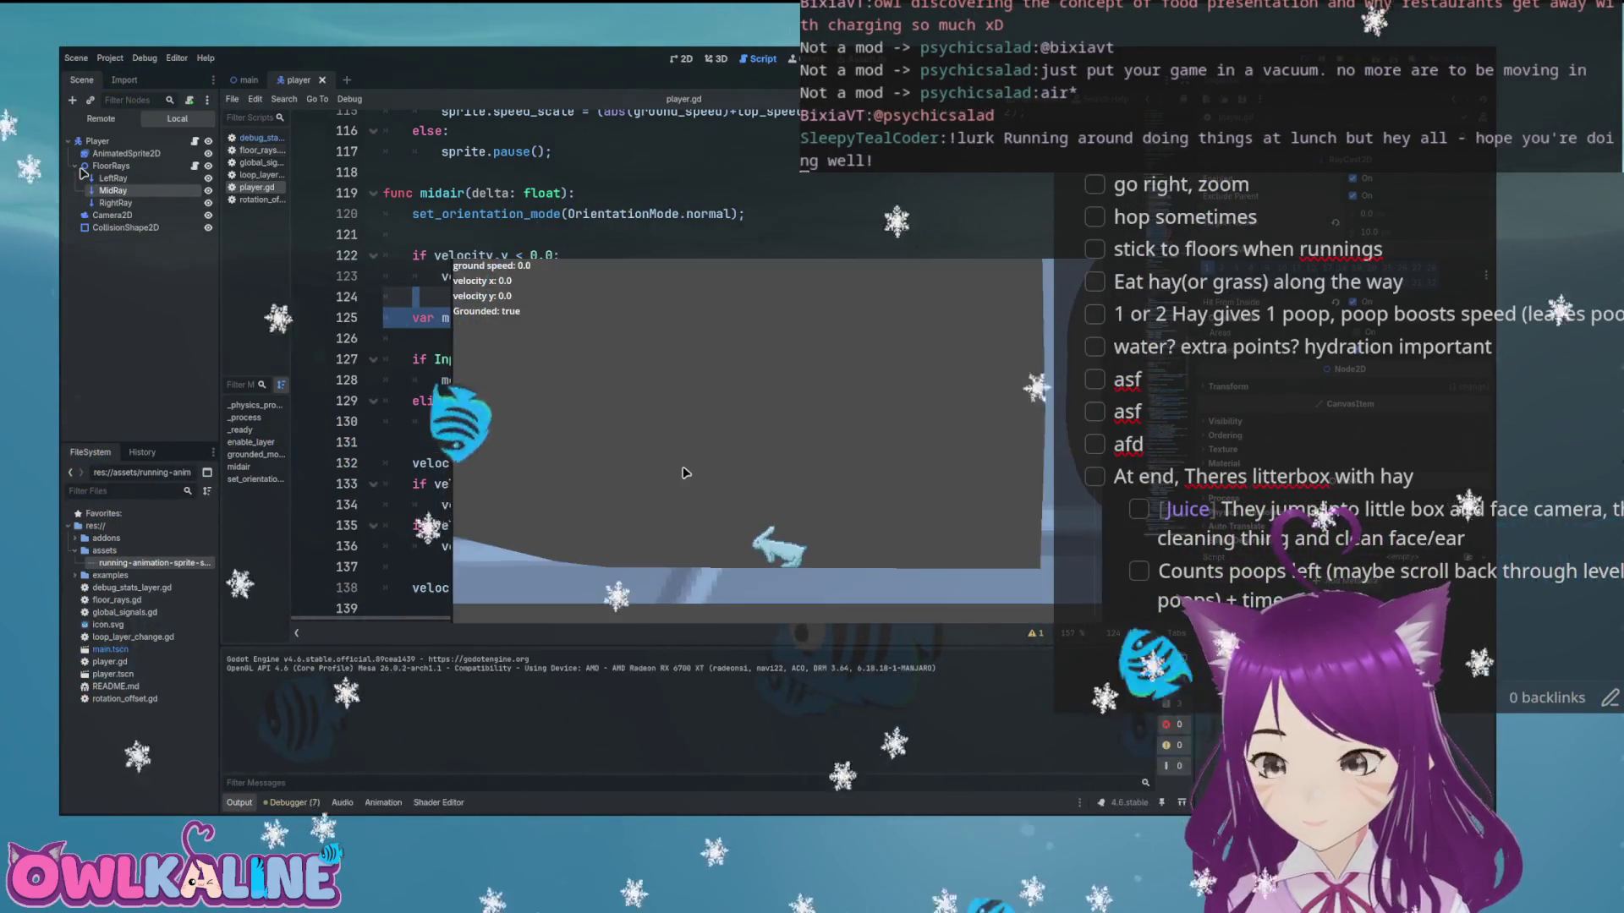
key(Left)
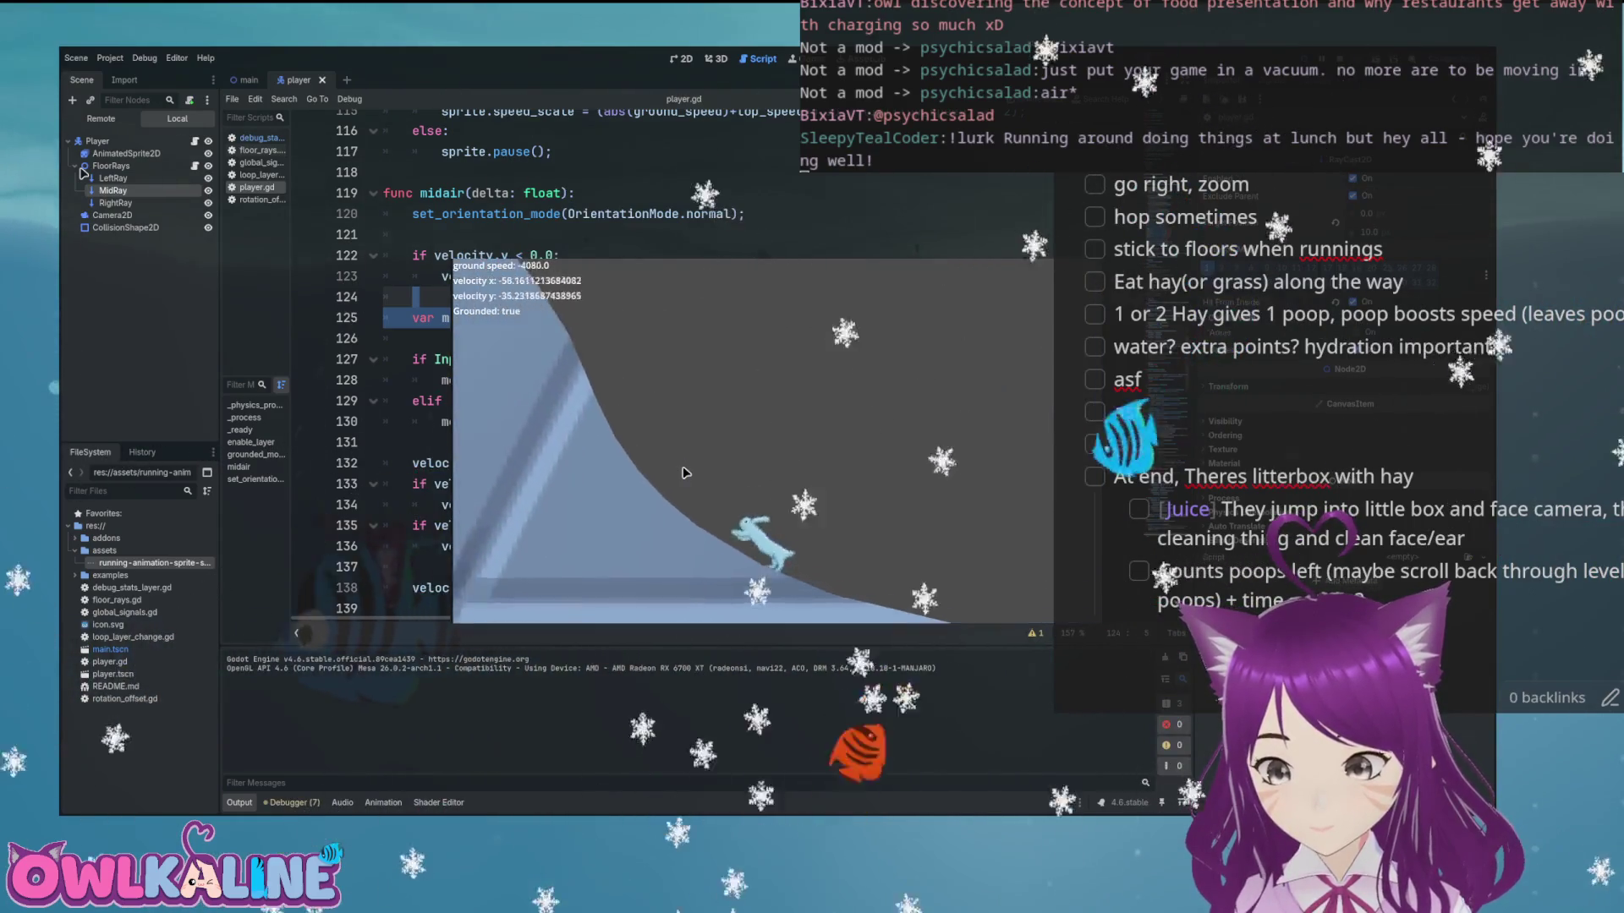